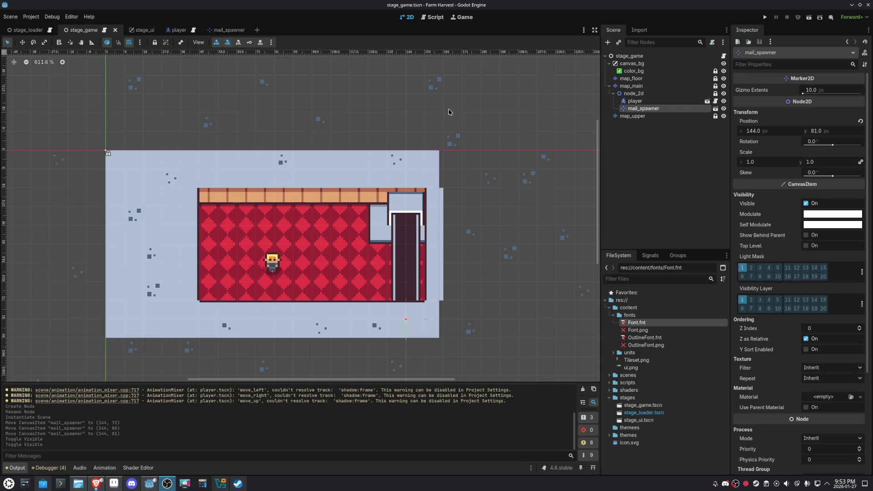
# - Save the stage_game scene, play-test it by walking the player with the arrow keys, then stop the run
pyautogui.hotkey('ctrl', 's')
pyautogui.click(765, 17)
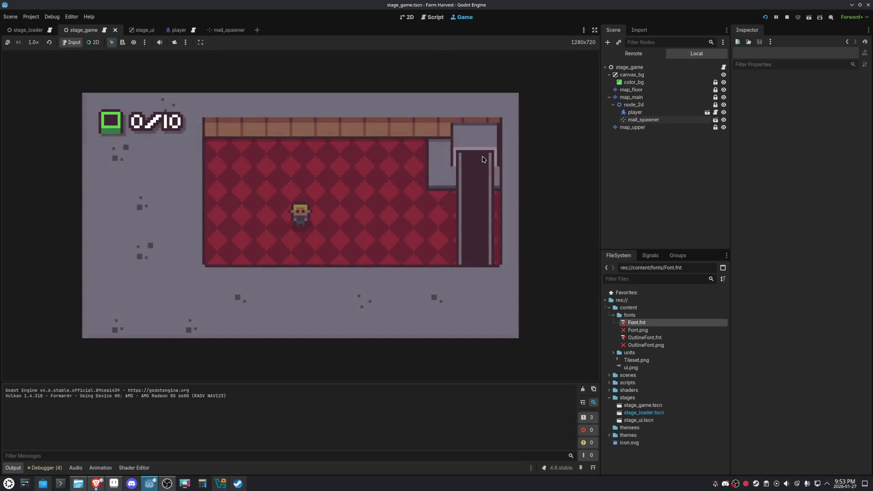
pyautogui.press('Up')
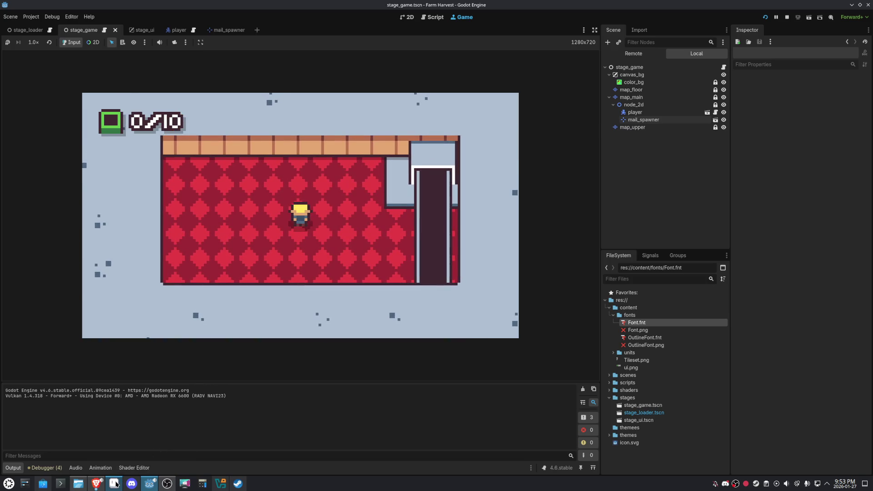
pyautogui.click(114, 483)
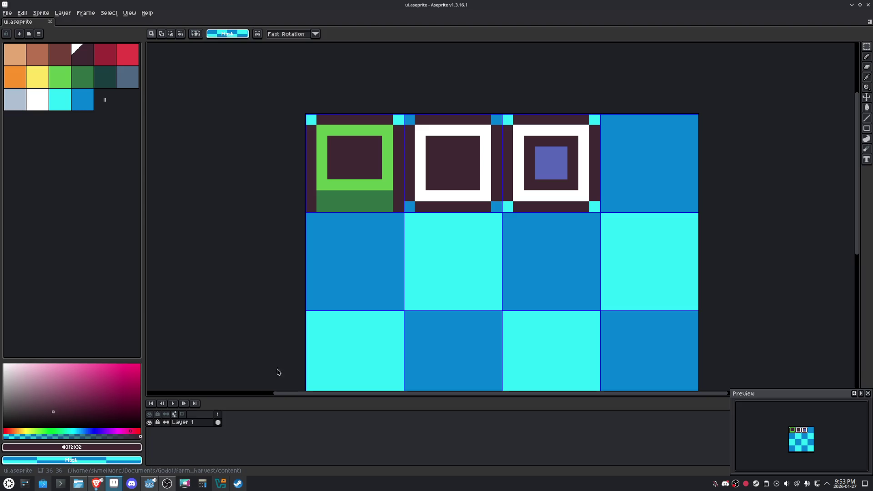
pyautogui.click(148, 487)
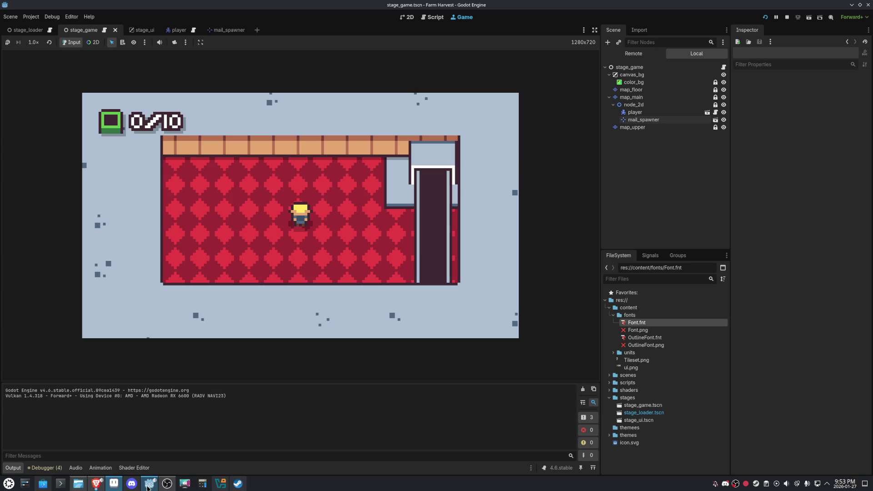
pyautogui.click(787, 17)
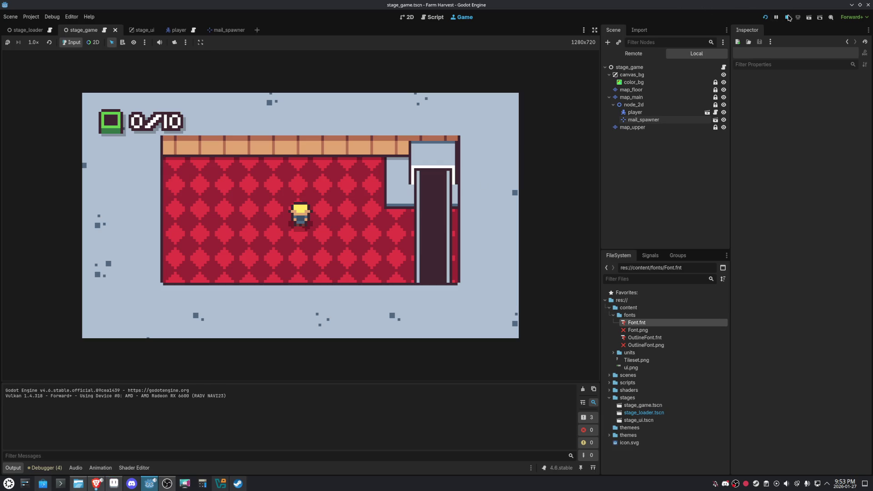
# - Close the player scene tab and open a fresh empty scene tab
pyautogui.click(228, 30)
pyautogui.click(177, 31)
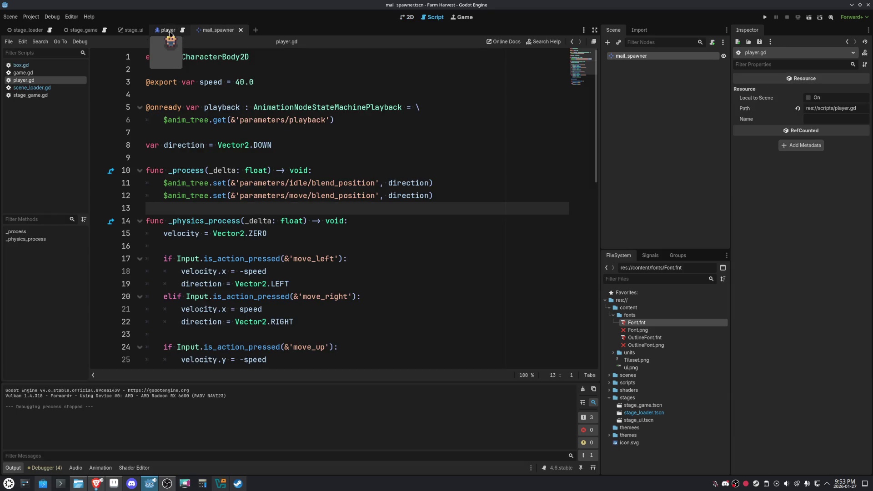
pyautogui.click(407, 17)
pyautogui.click(193, 30)
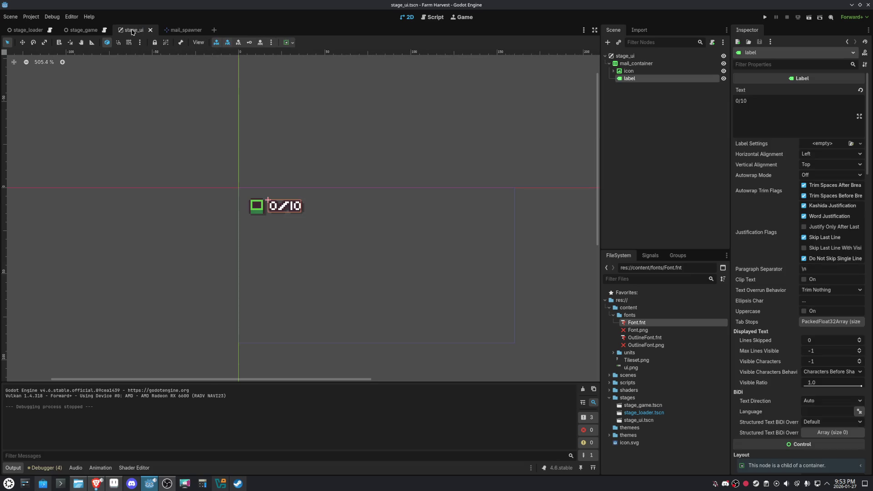
pyautogui.click(175, 30)
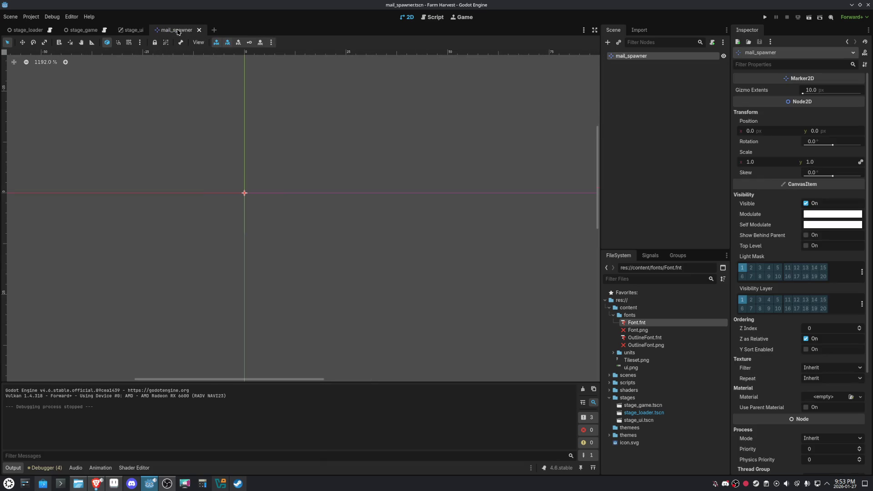
pyautogui.click(213, 30)
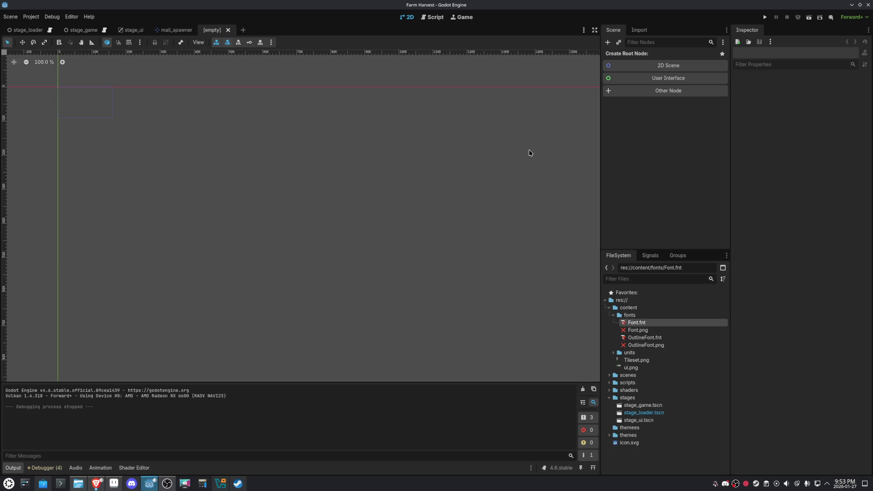
# - Create a CanvasLayer root node and rename it stage_pause
pyautogui.click(609, 91)
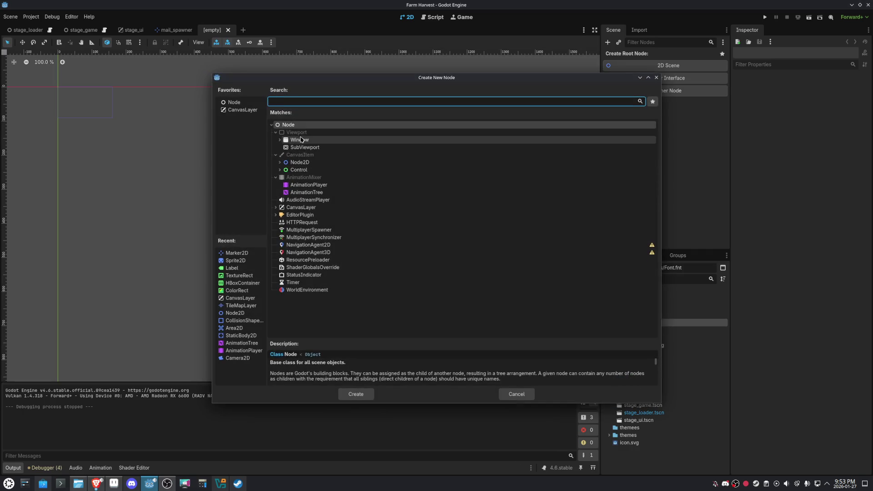
pyautogui.doubleClick(241, 111)
pyautogui.hotkey('shift', 'f')
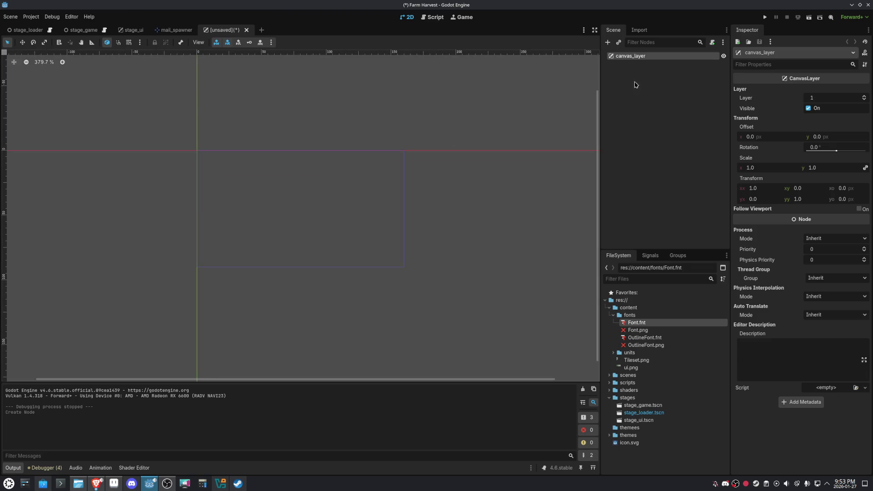
pyautogui.doubleClick(636, 57)
pyautogui.write('s')
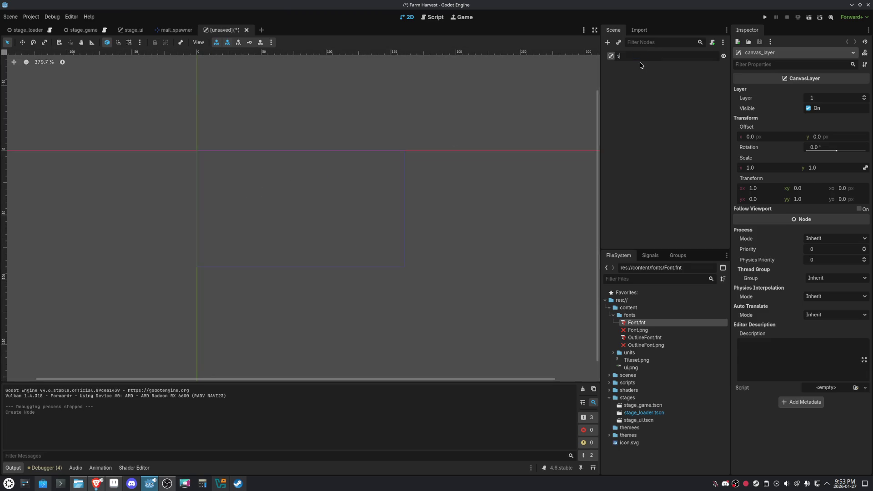
pyautogui.write('tage_')
pyautogui.write('pause')
pyautogui.press('Return')
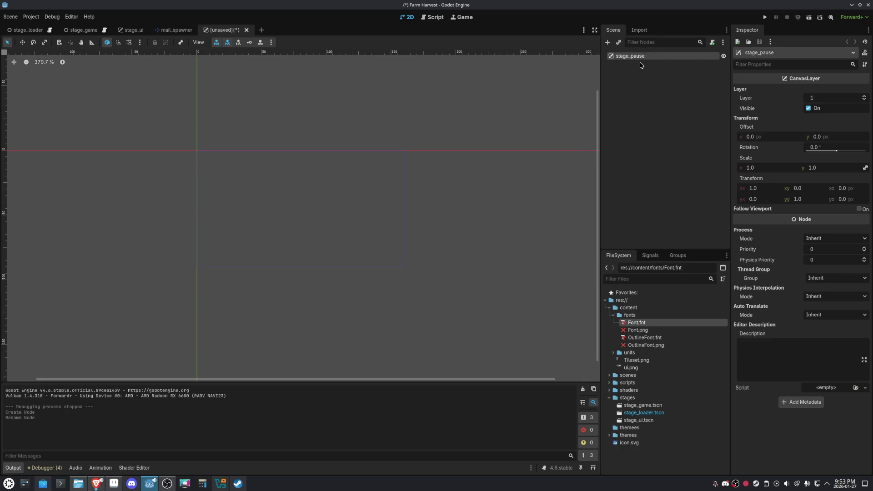
# - Save the scene as stage_pause.tscn in the stages folder
pyautogui.hotkey('ctrl', 's')
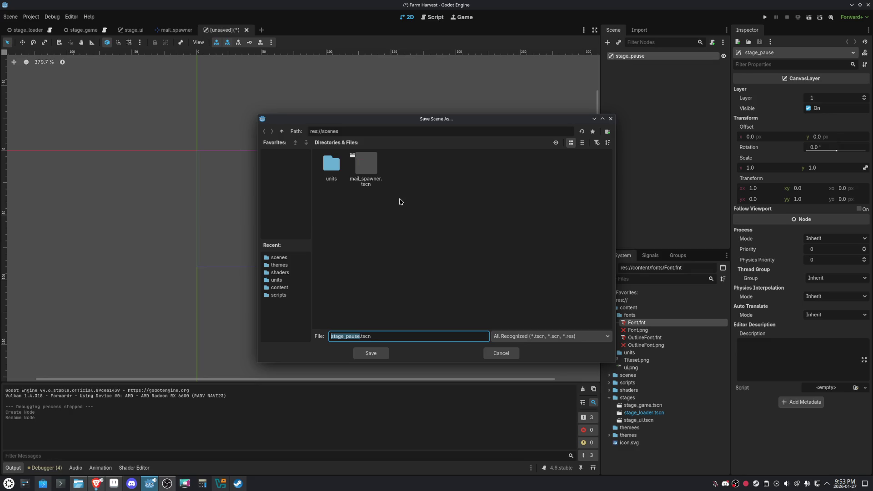
pyautogui.click(282, 132)
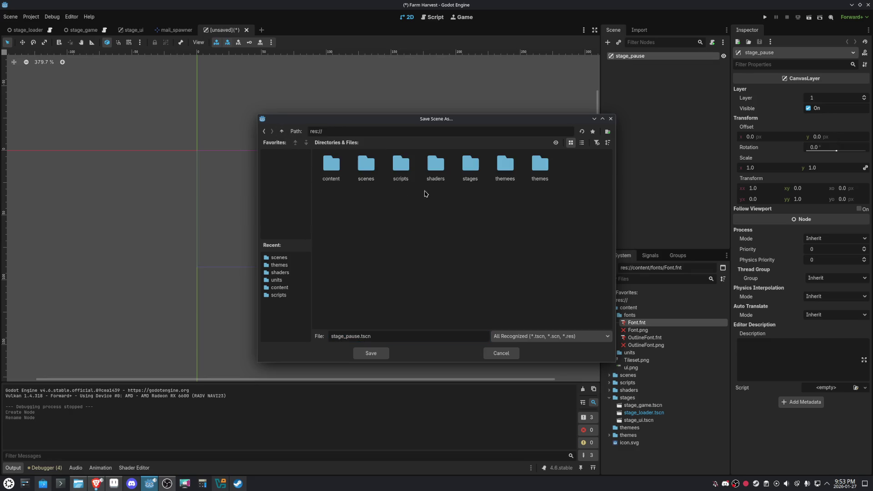
pyautogui.doubleClick(470, 165)
pyautogui.click(372, 353)
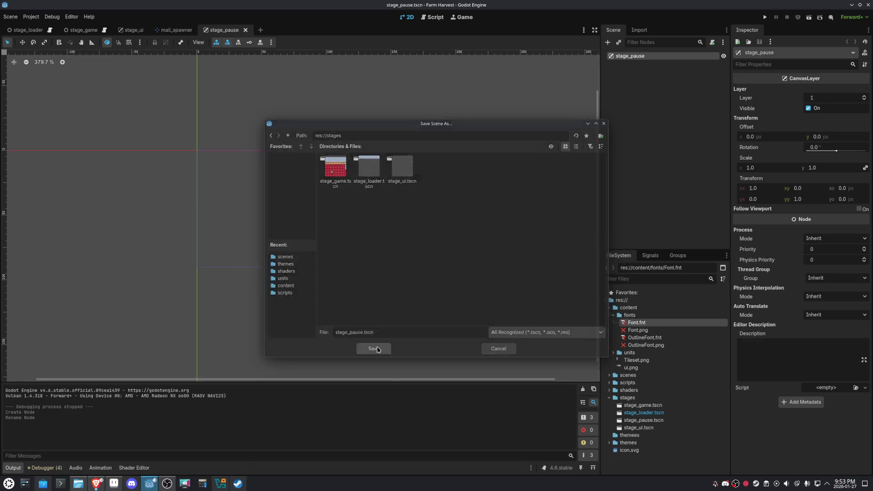
pyautogui.scroll(4, 298, 199)
pyautogui.click(607, 41)
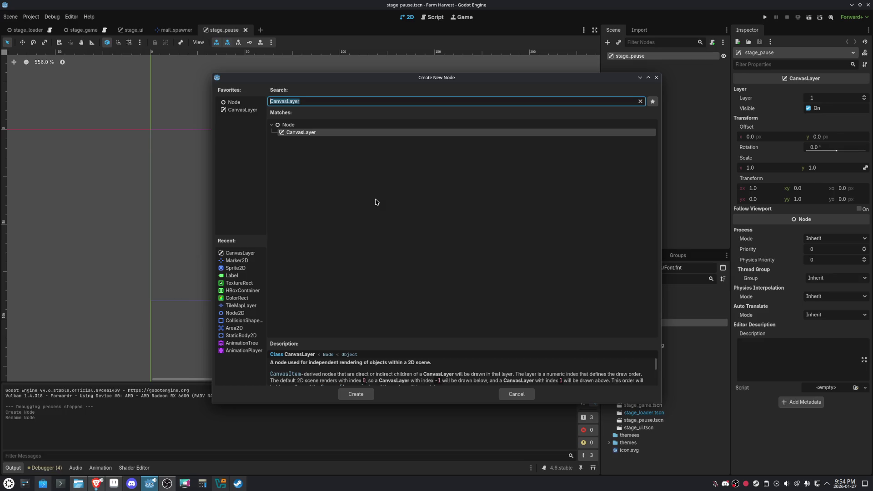
# - Add a VBoxContainer child to stage_pause
pyautogui.write('v')
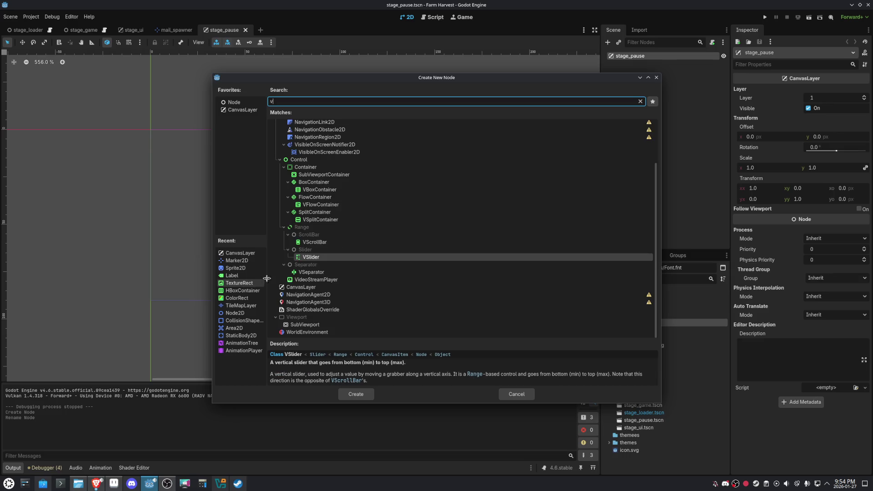
pyautogui.write('b')
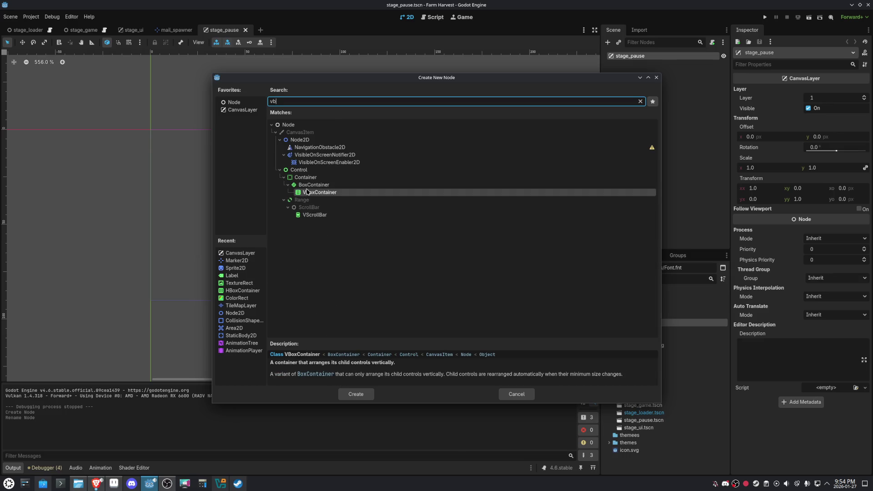
pyautogui.doubleClick(307, 191)
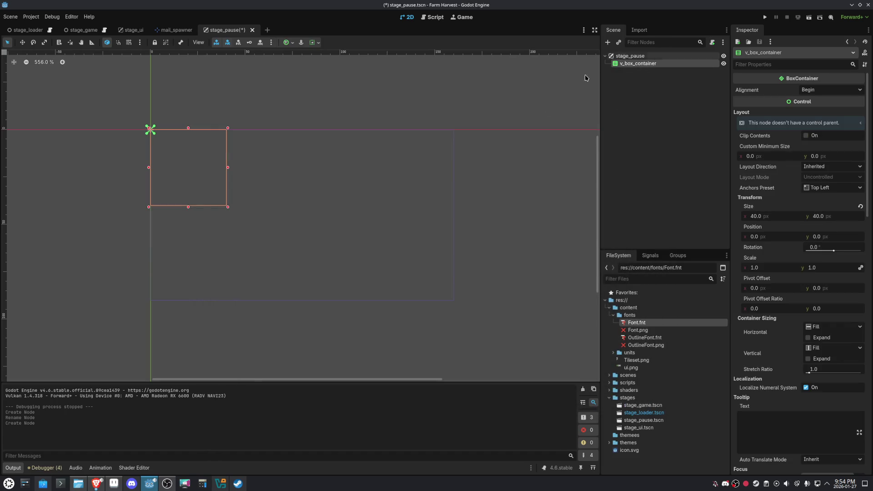
pyautogui.click(114, 483)
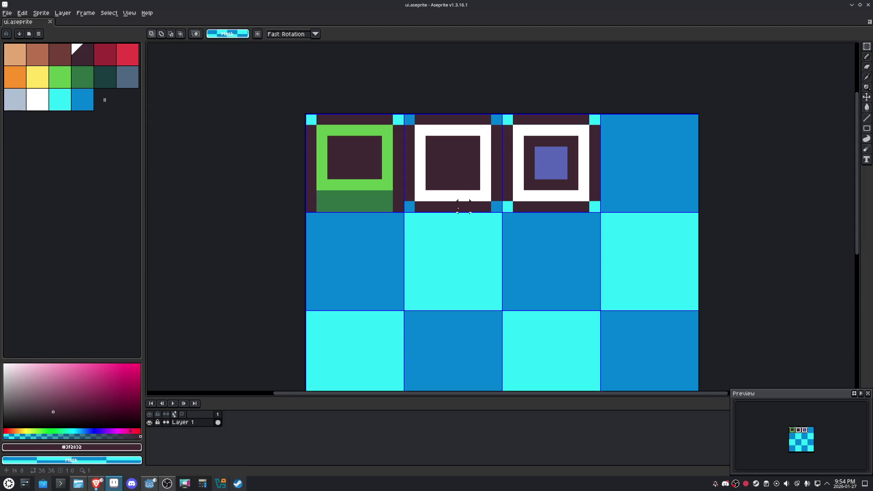
pyautogui.scroll(-2, 459, 205)
pyautogui.scroll(2, 509, 208)
pyautogui.press('i')
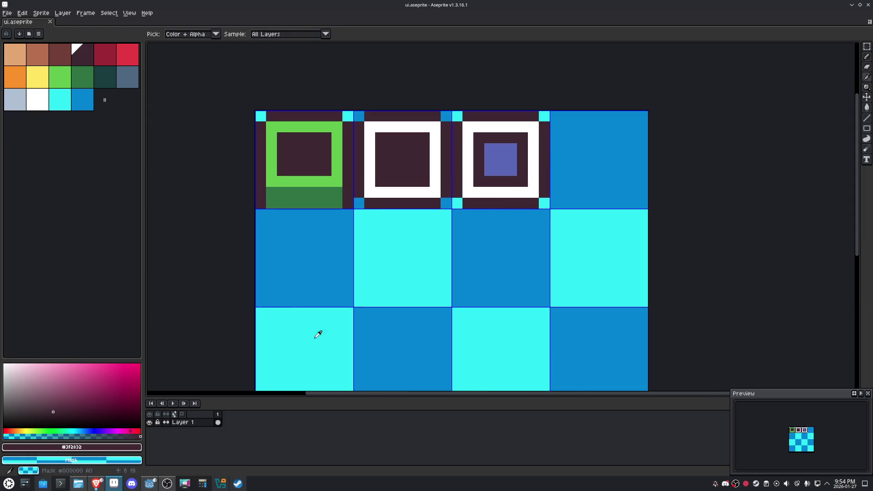
pyautogui.press('m')
pyautogui.click(149, 485)
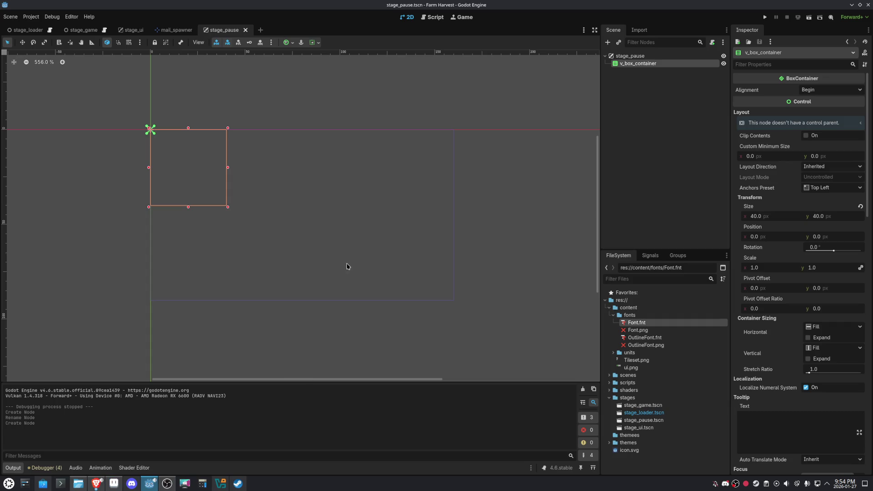
# - Add a NinePatchRect child to stage_pause and move it above v_box_container
pyautogui.click(628, 56)
pyautogui.click(607, 43)
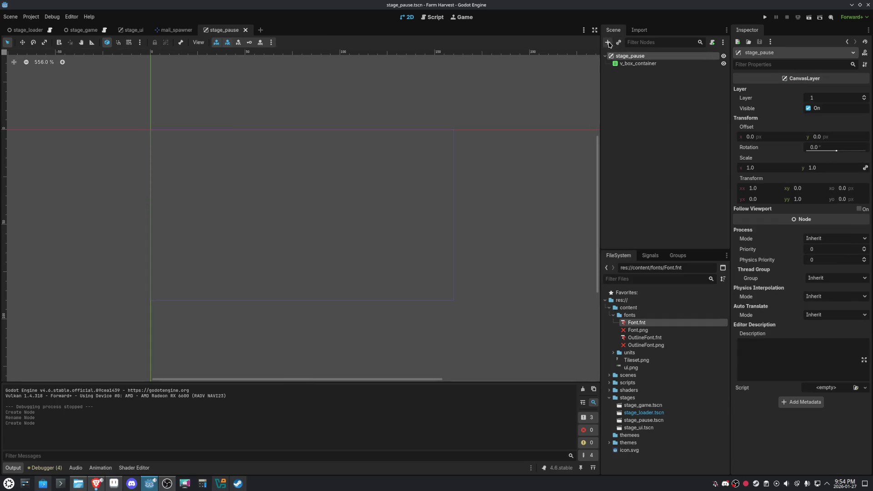
pyautogui.write('nine')
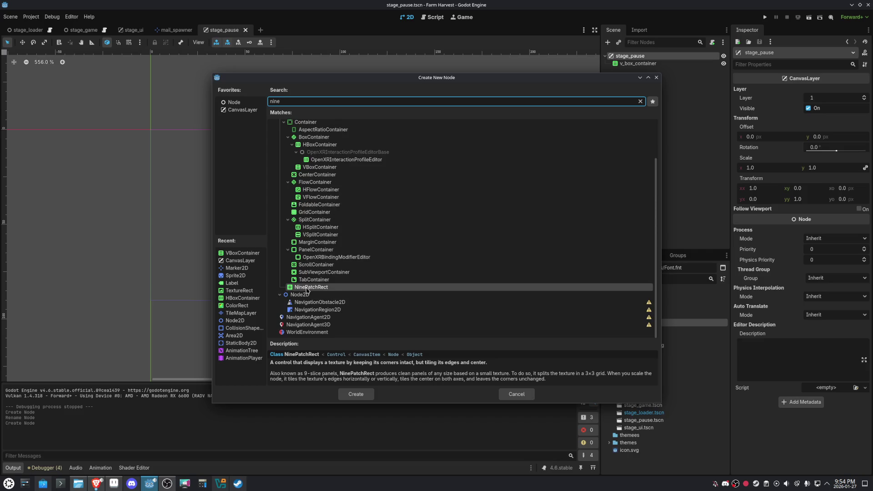
pyautogui.doubleClick(308, 288)
pyautogui.moveTo(623, 76); pyautogui.dragTo(637, 61)
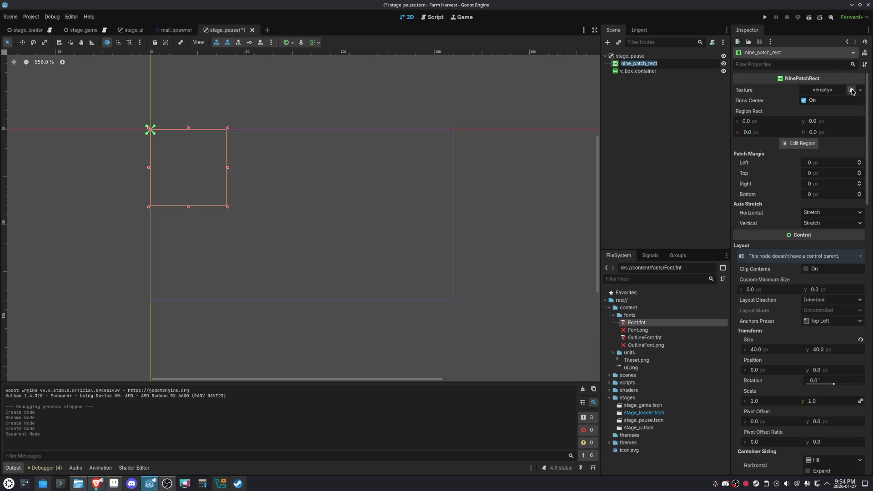
# - Assign ui.png as the NinePatchRect texture and save the scene
pyautogui.click(852, 90)
pyautogui.hotkey('ctrl', 's')
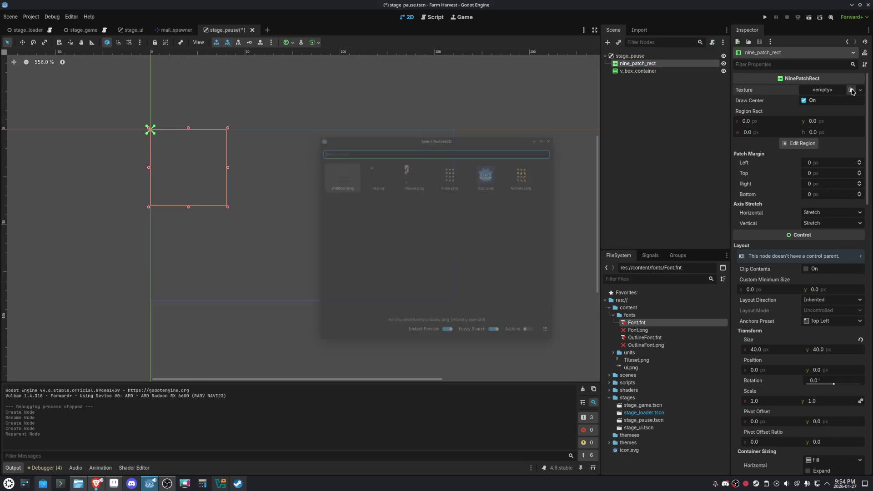
pyautogui.doubleClick(375, 186)
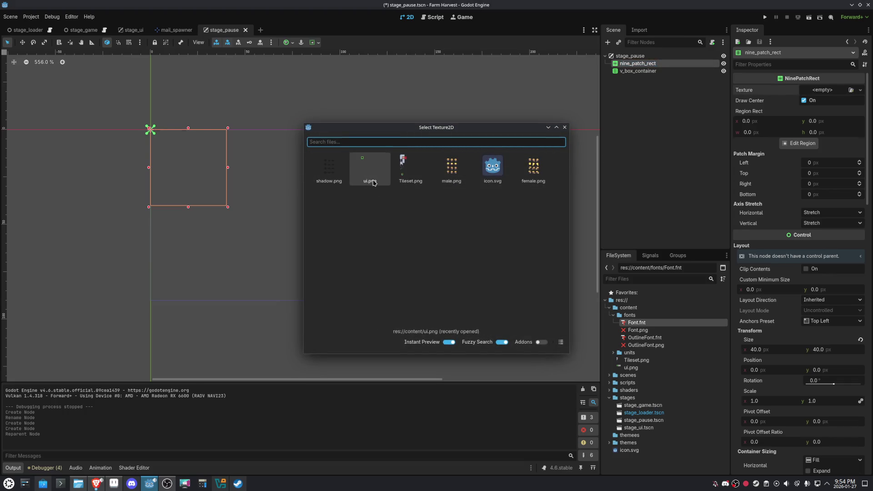
# - Set a 9×9 region on the third framed box with 4 px margins, then enlarge the panel
pyautogui.click(805, 156)
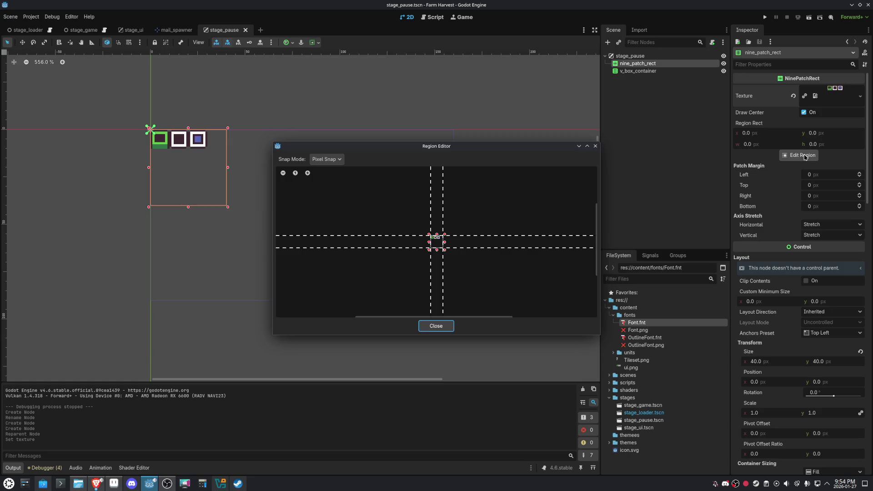
pyautogui.scroll(6, 440, 232)
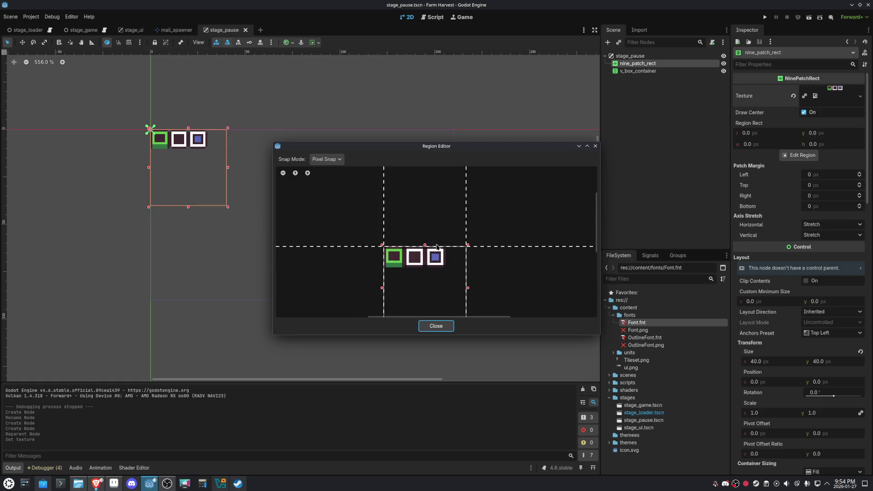
pyautogui.click(327, 159)
pyautogui.click(328, 179)
pyautogui.moveTo(455, 291)
pyautogui.mouseDown()
pyautogui.moveTo(404, 250)
pyautogui.moveTo(391, 223)
pyautogui.moveTo(441, 235)
pyautogui.moveTo(444, 273)
pyautogui.moveTo(444, 261)
pyautogui.mouseUp()
pyautogui.moveTo(393, 274)
pyautogui.mouseDown()
pyautogui.moveTo(453, 275)
pyautogui.moveTo(428, 274)
pyautogui.mouseUp()
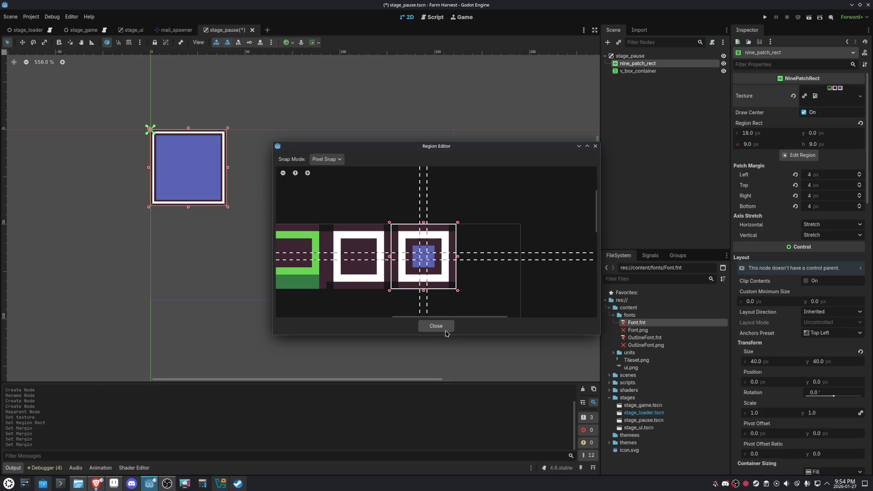
pyautogui.click(446, 330)
pyautogui.moveTo(228, 204); pyautogui.dragTo(251, 265)
pyautogui.doubleClick(637, 71)
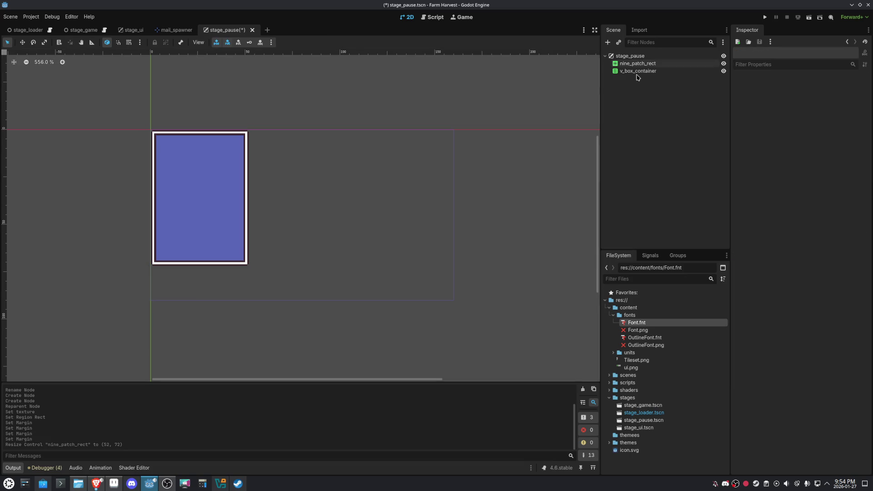
# - Give v_box_container the Full Rect anchor preset and nest it under nine_patch_rect
pyautogui.click(286, 42)
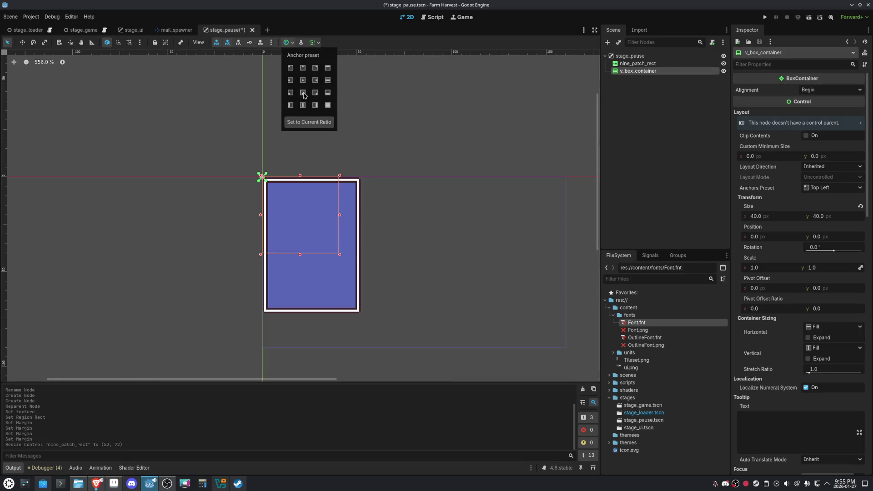
pyautogui.click(327, 106)
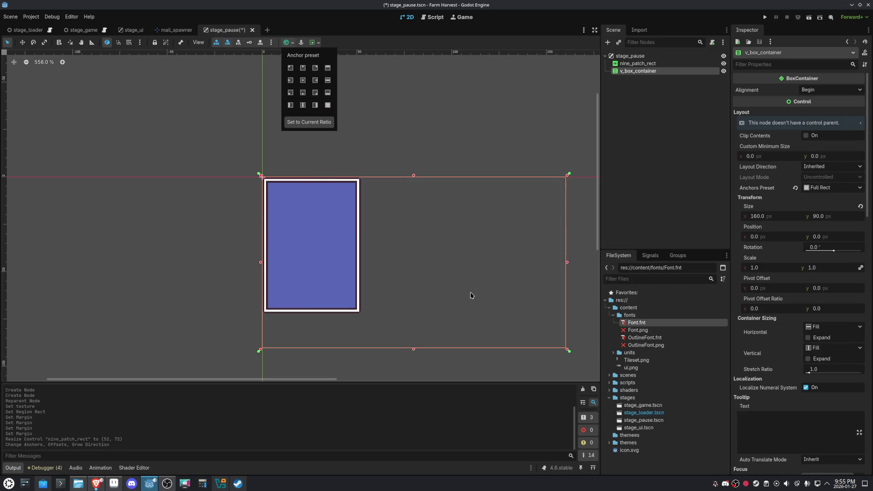
pyautogui.click(630, 74)
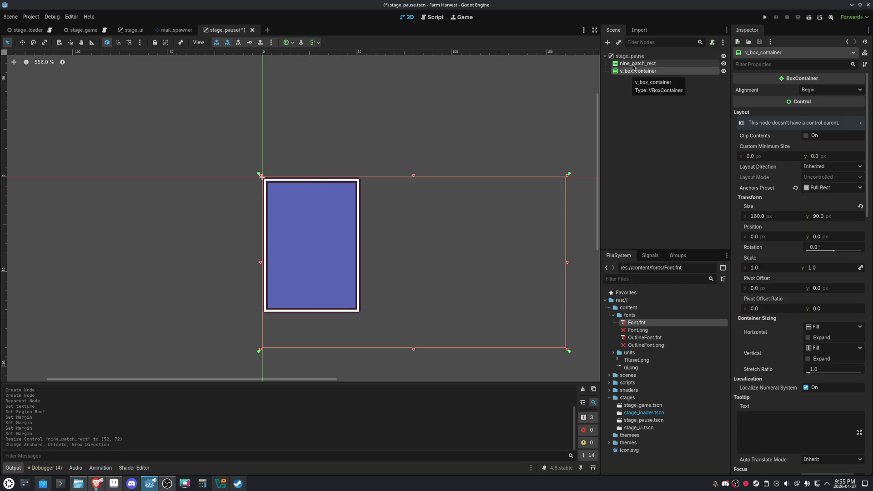
pyautogui.moveTo(617, 73); pyautogui.dragTo(633, 63)
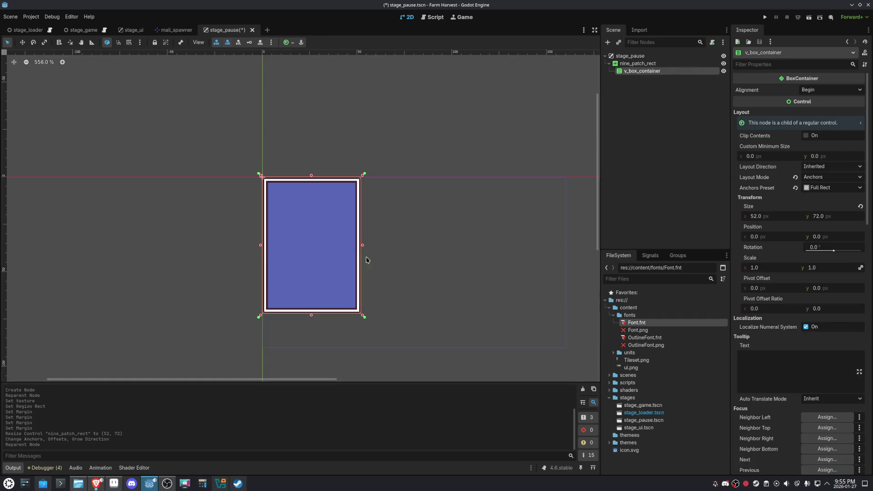
# - Inset v_box_container 7 px inside the panel (38×58), save the scene, and switch to Aseprite
pyautogui.moveTo(364, 247); pyautogui.dragTo(351, 247)
pyautogui.hotkey('ctrl', 'z')
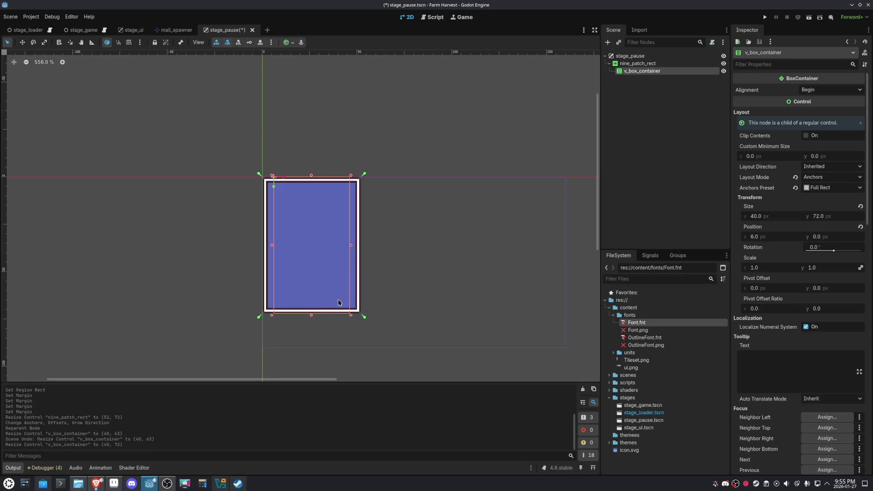
pyautogui.moveTo(312, 315); pyautogui.dragTo(312, 301)
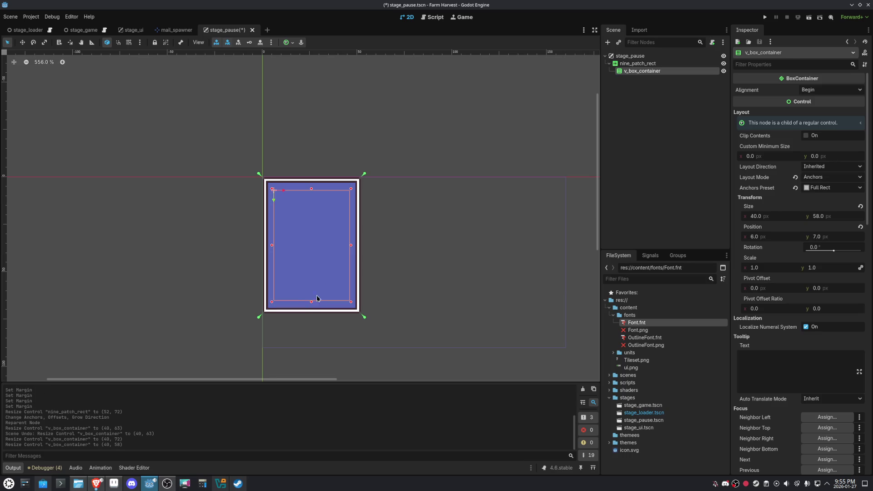
pyautogui.moveTo(352, 246); pyautogui.dragTo(350, 246)
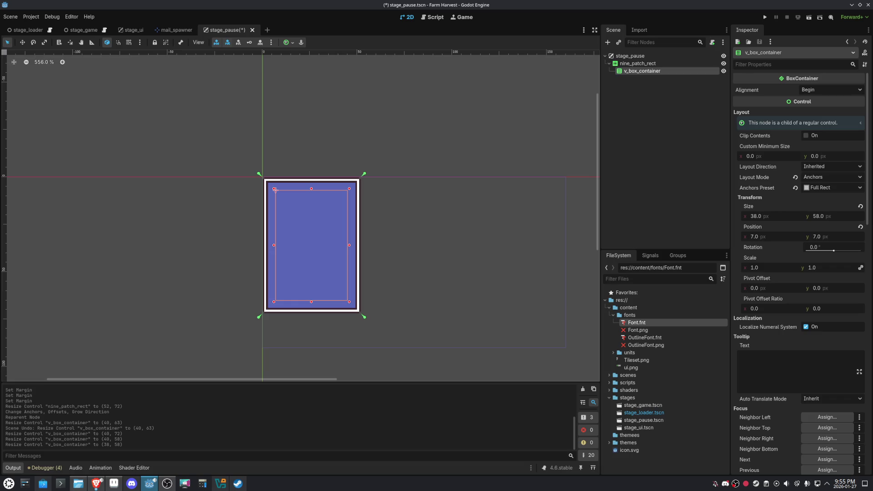
pyautogui.hotkey('ctrl', 's')
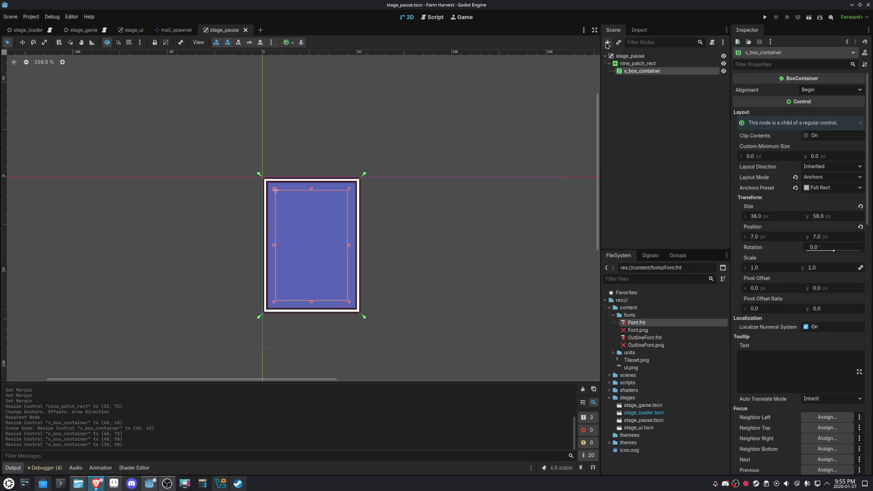
pyautogui.click(122, 485)
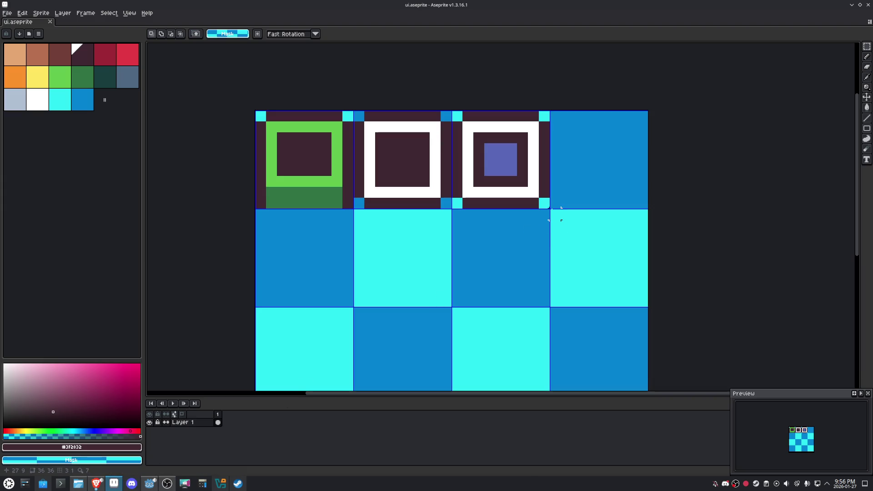
pyautogui.moveTo(550, 209); pyautogui.dragTo(450, 110)
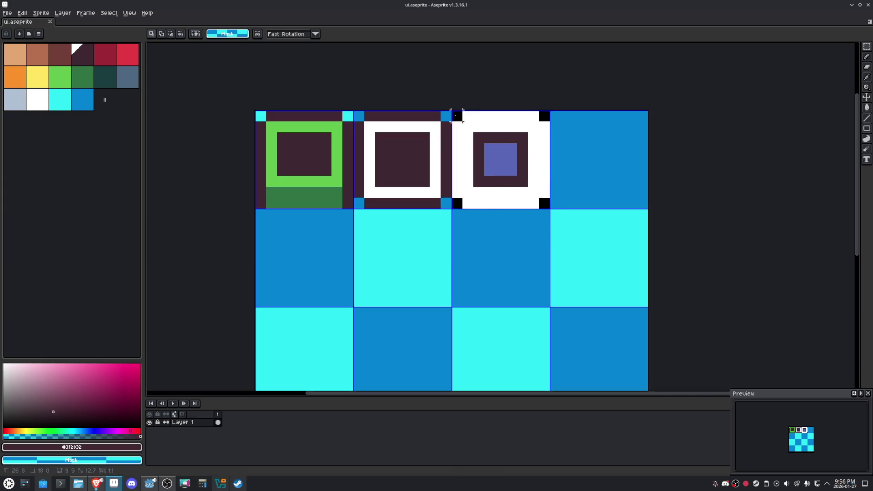
# - Copy the purple-centred tile into an empty cell and fill its centre white
pyautogui.moveTo(505, 158)
pyautogui.keyDown('ctrl'); pyautogui.mouseDown()
pyautogui.moveTo(405, 273)
pyautogui.moveTo(400, 267)
pyautogui.moveTo(403, 347)
pyautogui.moveTo(376, 273)
pyautogui.moveTo(381, 285)
pyautogui.mouseUp(); pyautogui.keyUp('ctrl')
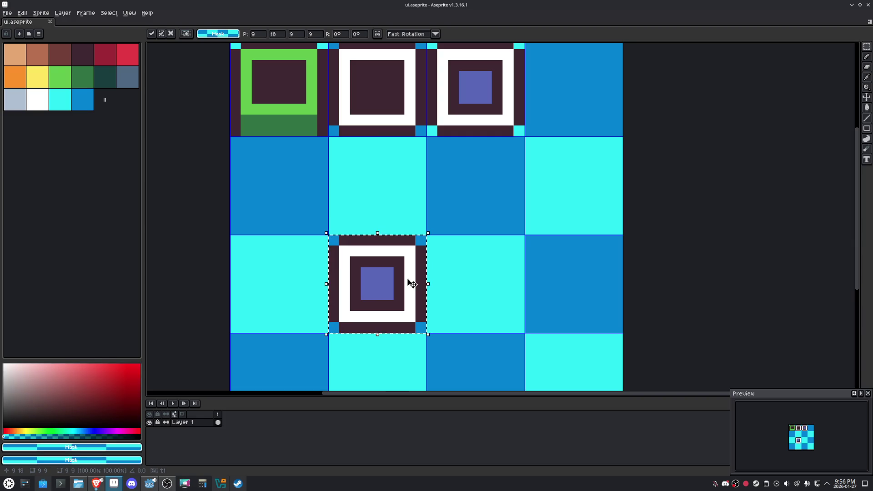
pyautogui.press('g')
pyautogui.click(399, 284)
pyautogui.hotkey('ctrl', 'z')
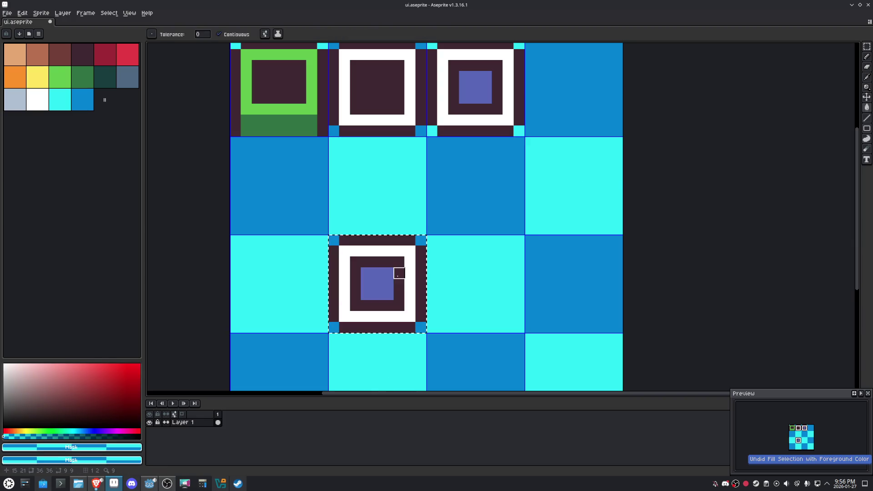
pyautogui.press('i')
pyautogui.click(411, 263)
pyautogui.press('g')
pyautogui.click(399, 273)
pyautogui.click(382, 286)
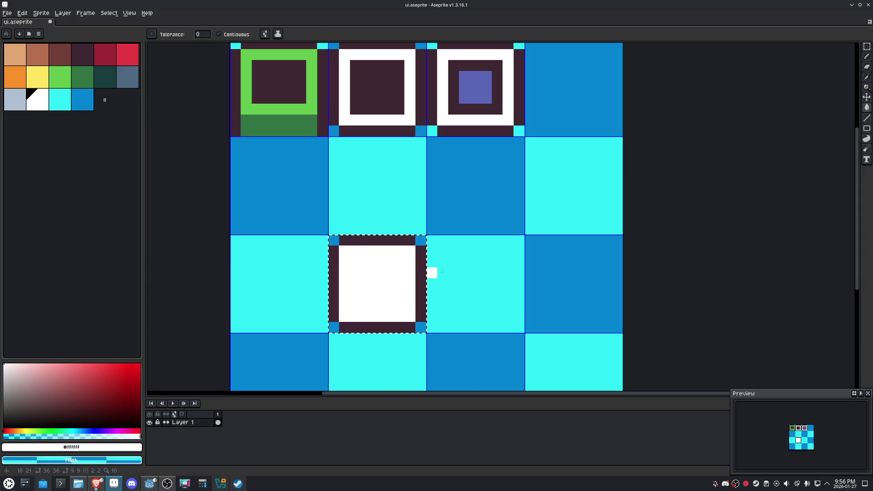
# - Shift the new tile's bottom and right dark edges inward by one pixel
pyautogui.press('m')
pyautogui.click(476, 305)
pyautogui.moveTo(459, 287); pyautogui.dragTo(307, 367)
pyautogui.moveTo(374, 308); pyautogui.dragTo(375, 302)
pyautogui.click(530, 349)
pyautogui.moveTo(530, 349); pyautogui.dragTo(416, 236)
pyautogui.moveTo(421, 289); pyautogui.dragTo(414, 291)
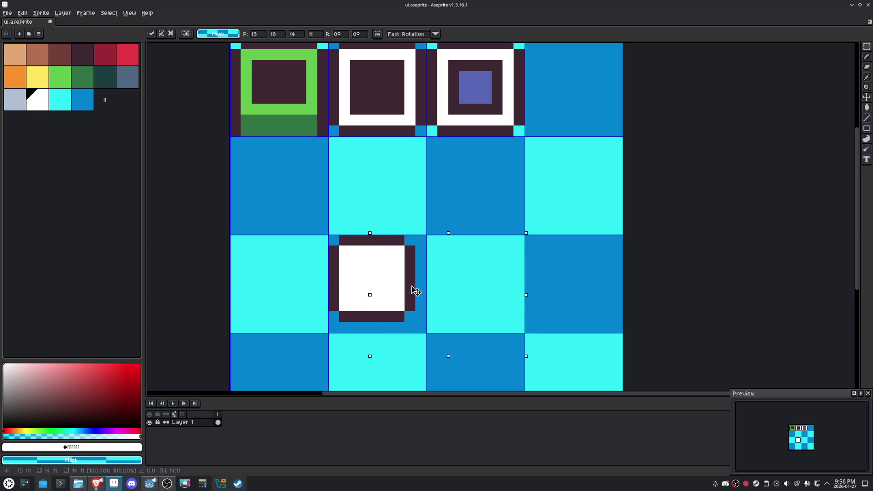
pyautogui.click(213, 130)
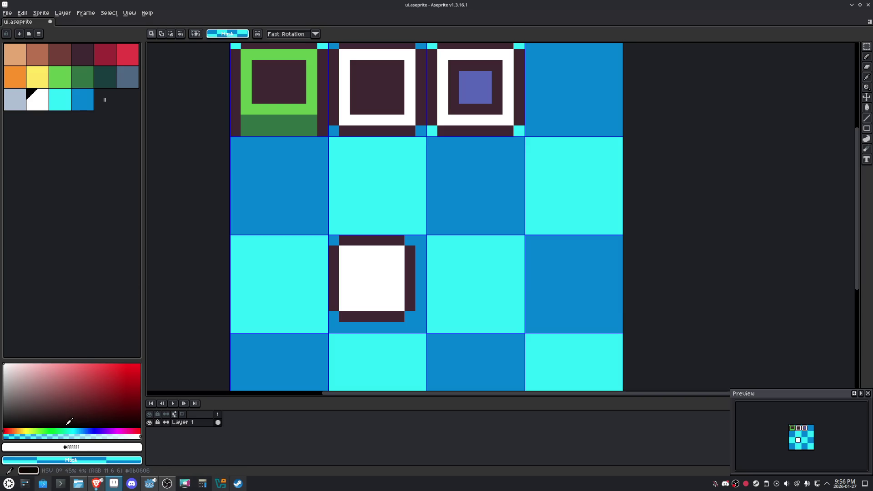
# - Draw a translucent black shadow strip along the white tile's bottom and right
pyautogui.click(4, 428)
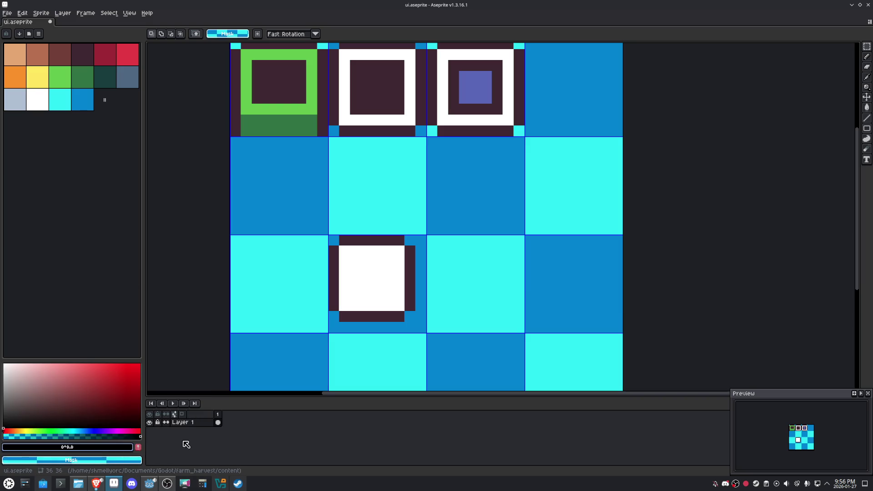
pyautogui.click(101, 448)
pyautogui.click(196, 435)
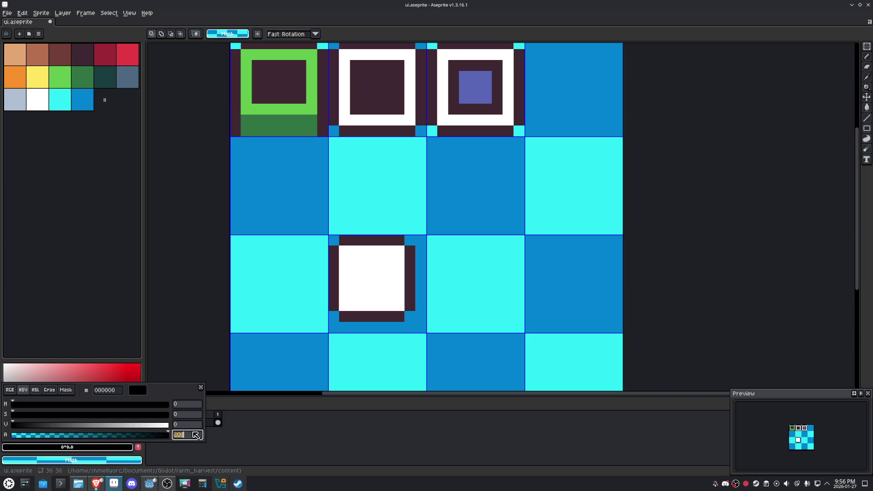
pyautogui.write('25')
pyautogui.press('Escape')
pyautogui.press('b')
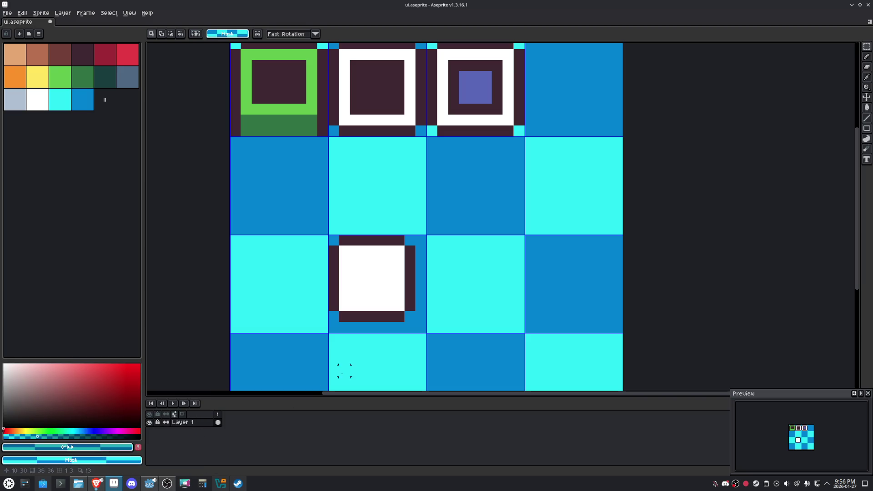
pyautogui.moveTo(357, 330)
pyautogui.mouseDown()
pyautogui.moveTo(409, 329)
pyautogui.moveTo(421, 258)
pyautogui.mouseUp()
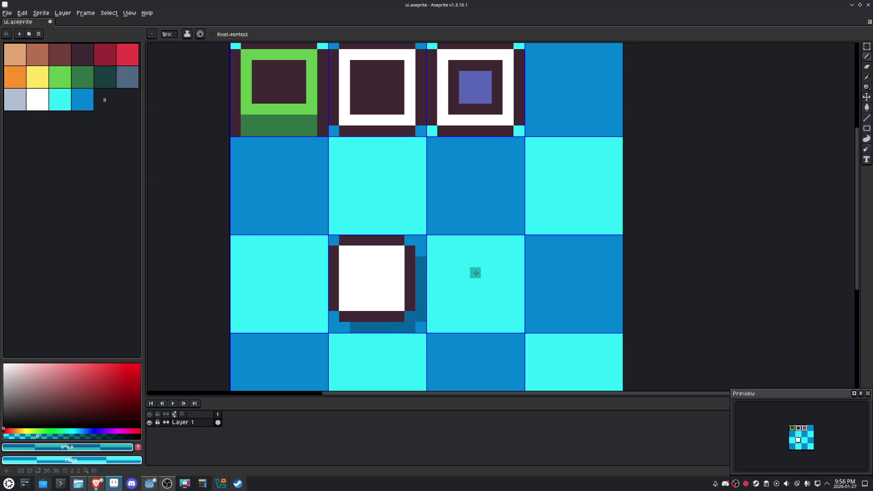
pyautogui.press('m')
pyautogui.moveTo(451, 302); pyautogui.dragTo(363, 255)
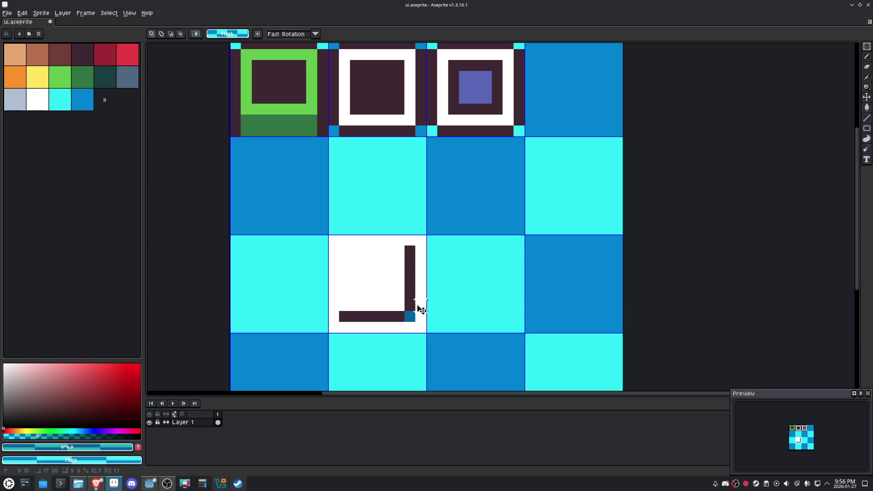
# - Move the white tile into the left column of the sheet's second row
pyautogui.hotkey('shift', 'Up')
pyautogui.hotkey('shift', 'Right')
pyautogui.hotkey('shift', 'Right')
pyautogui.hotkey('shift', 'Up')
pyautogui.press('Return')
pyautogui.hotkey('shift', 'Down')
pyautogui.hotkey('shift', 'Left')
pyautogui.hotkey('shift', 'Left')
pyautogui.hotkey('shift', 'Left')
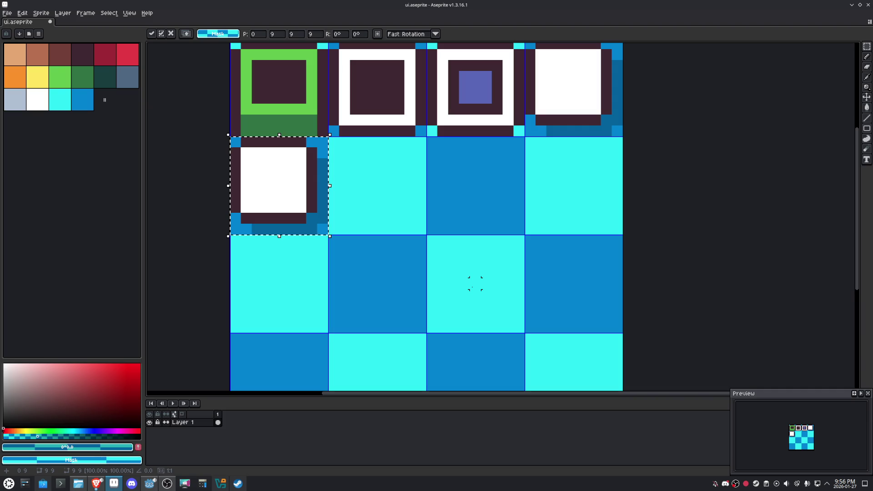
pyautogui.press('Return')
pyautogui.moveTo(322, 228); pyautogui.dragTo(259, 176)
pyautogui.press('Return')
pyautogui.press('b')
pyautogui.press('m')
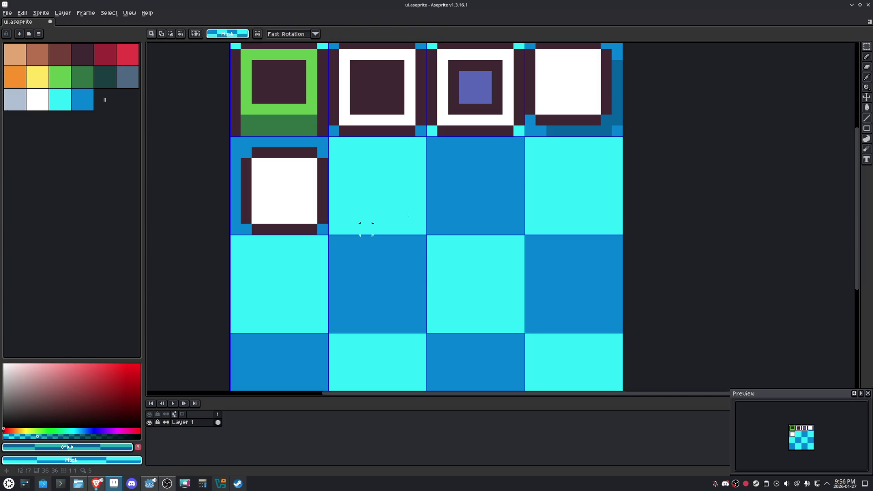
# - Duplicate the white tile into the second column and fill its centre grey-blue
pyautogui.moveTo(562, 108); pyautogui.dragTo(571, 122)
pyautogui.hotkey('ctrl', 'c')
pyautogui.hotkey('ctrl', 'v')
pyautogui.press('Down')
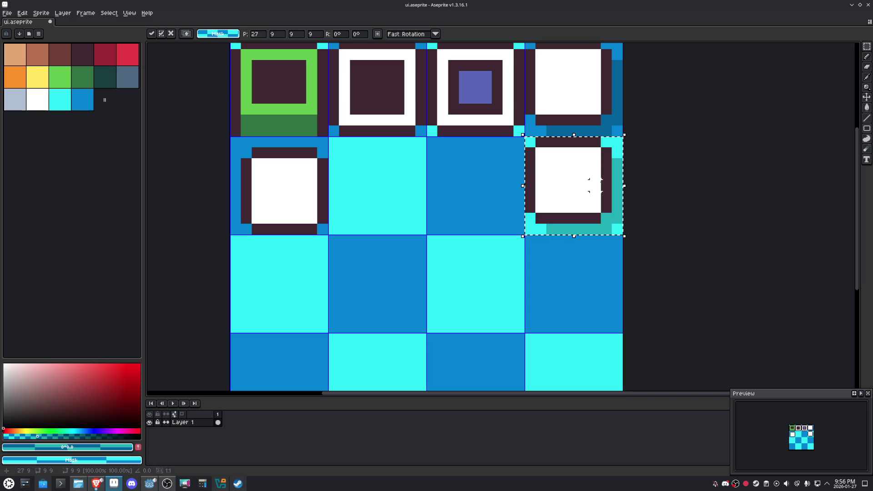
pyautogui.press('Left')
pyautogui.press('Left')
pyautogui.press('Return')
pyautogui.click(15, 99)
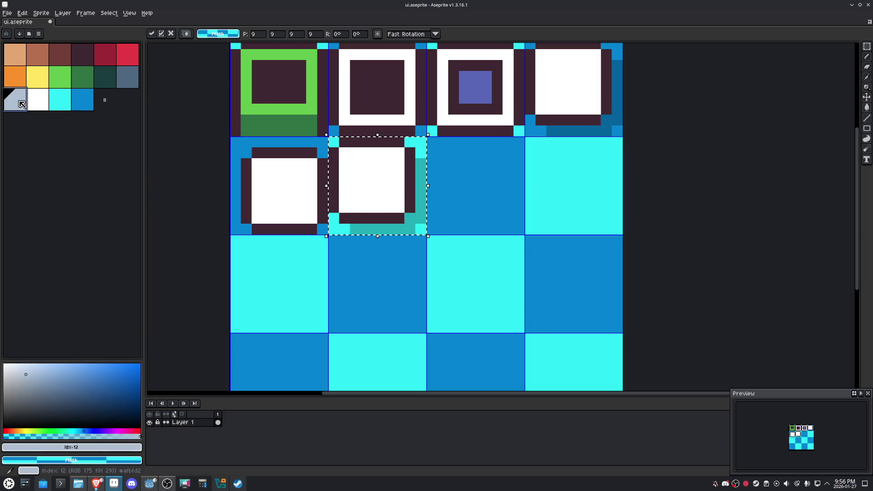
pyautogui.press('g')
pyautogui.click(367, 183)
pyautogui.press('m')
pyautogui.click(475, 185)
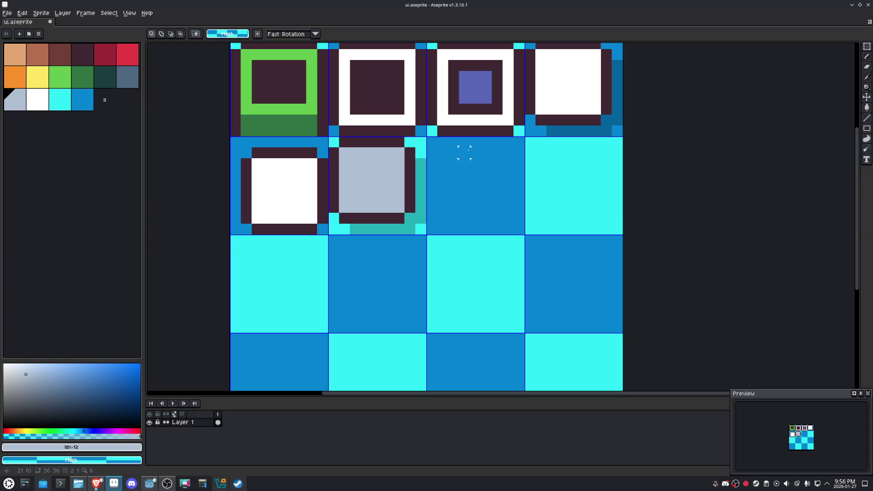
# - Copy the grey-blue tile into the third column and fill its centre orange
pyautogui.moveTo(356, 162); pyautogui.dragTo(419, 171)
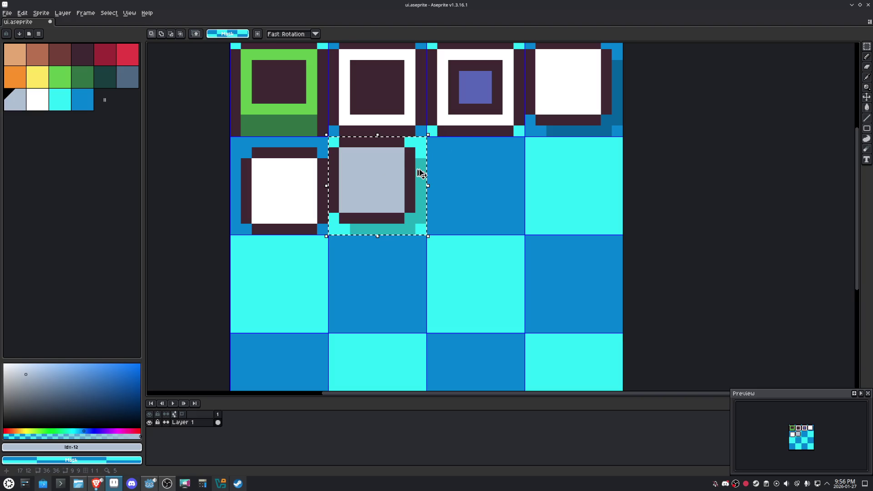
pyautogui.hotkey('ctrl', 'c')
pyautogui.hotkey('ctrl', 'v')
pyautogui.press('Right')
pyautogui.press('Return')
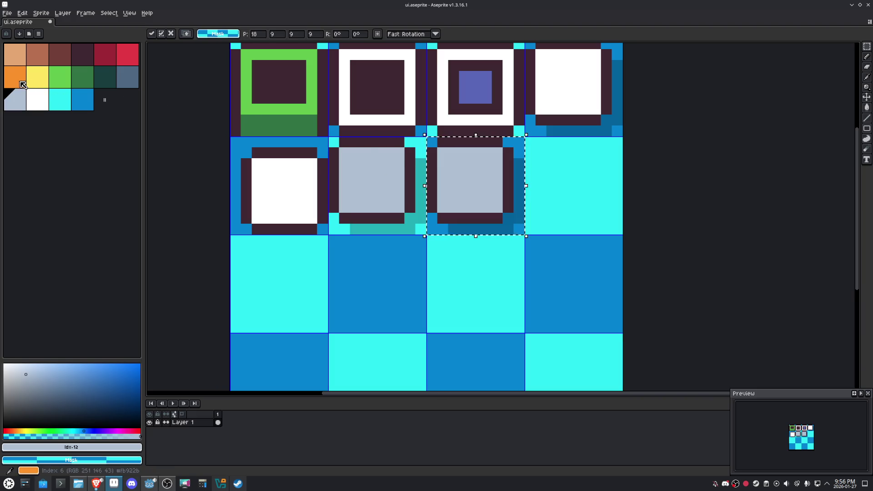
pyautogui.click(15, 77)
pyautogui.press('g')
pyautogui.click(484, 182)
pyautogui.press('m')
pyautogui.click(563, 174)
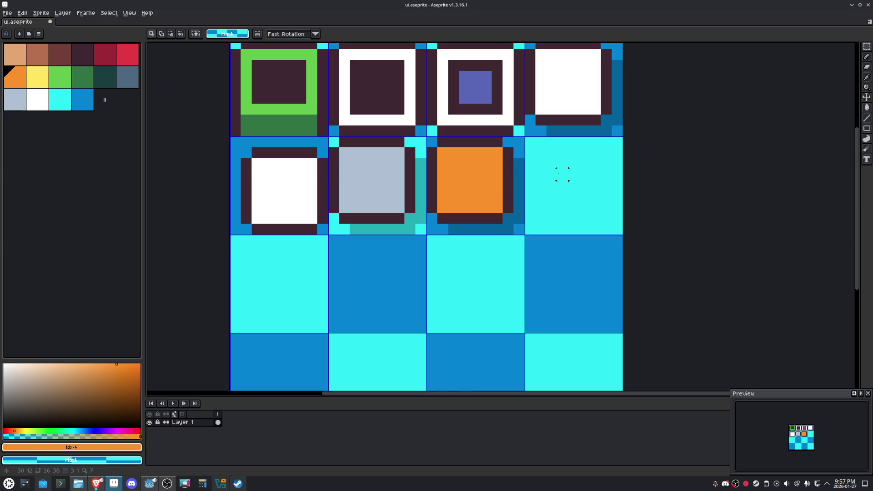
# - Save ui.aseprite, export the sheet as ui.png, and return to Godot
pyautogui.hotkey('ctrl', 's')
pyautogui.click(7, 13)
pyautogui.click(7, 13)
pyautogui.click(7, 13)
pyautogui.moveTo(46, 80)
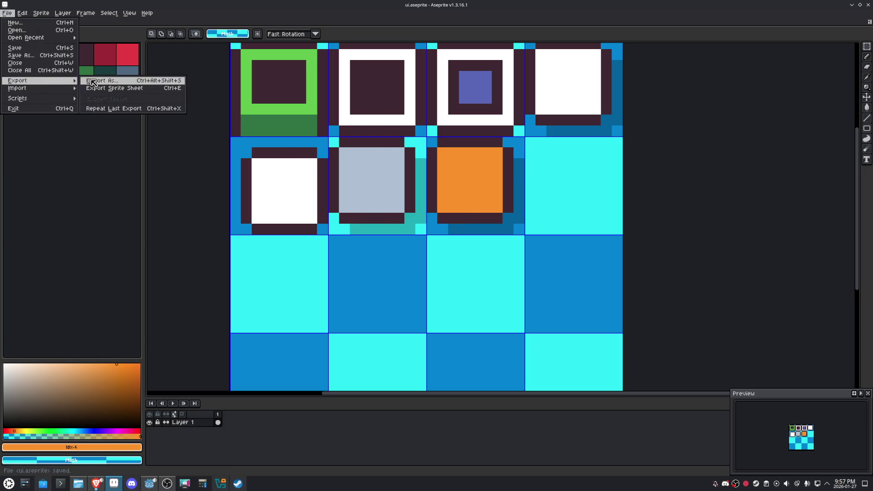
pyautogui.click(105, 80)
pyautogui.click(295, 222)
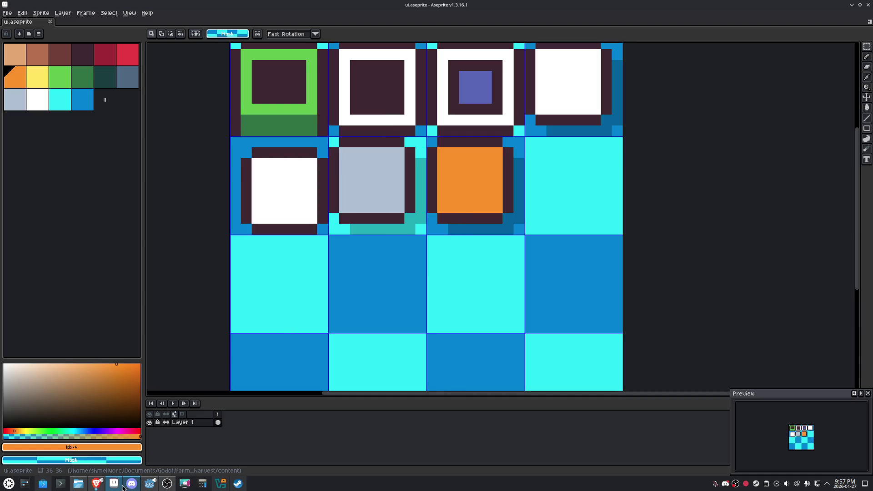
pyautogui.click(150, 483)
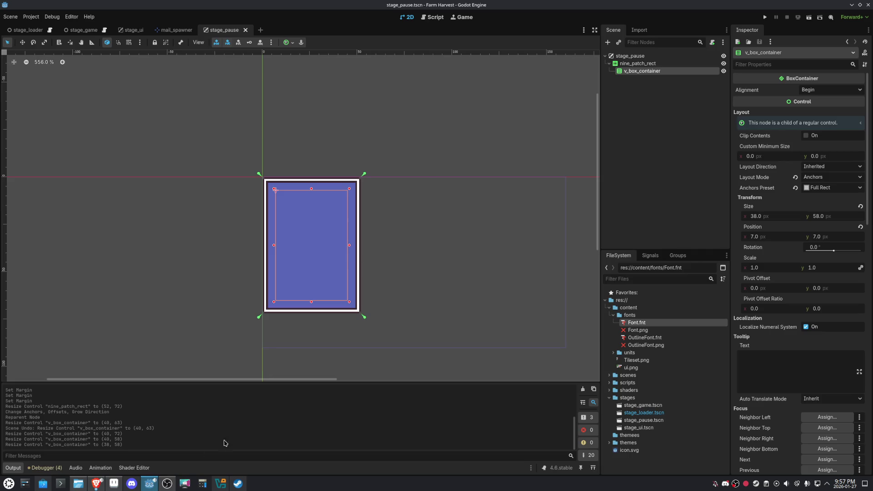
# - Delete the nine_patch_rect panel from the stage_pause scene
pyautogui.click(638, 63)
pyautogui.press('Delete')
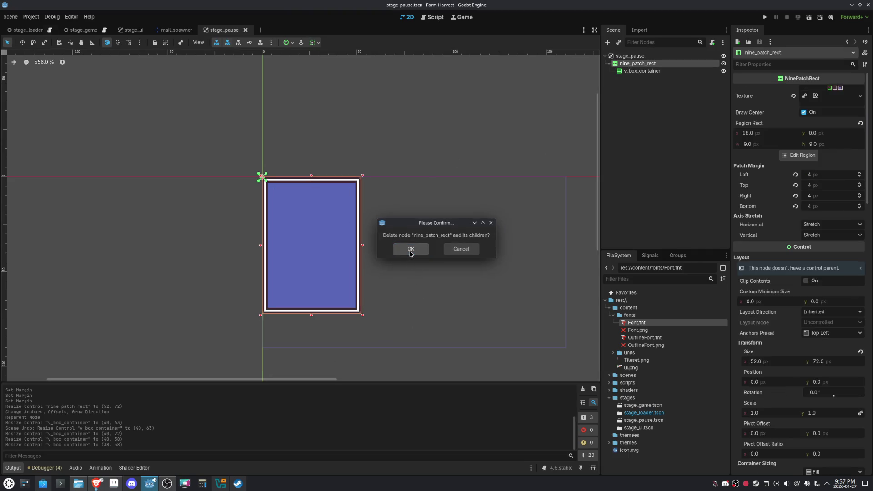
pyautogui.click(411, 250)
# - Add a VBoxContainer under stage_pause, resize it to about 60×55, and save
pyautogui.click(637, 56)
pyautogui.click(606, 42)
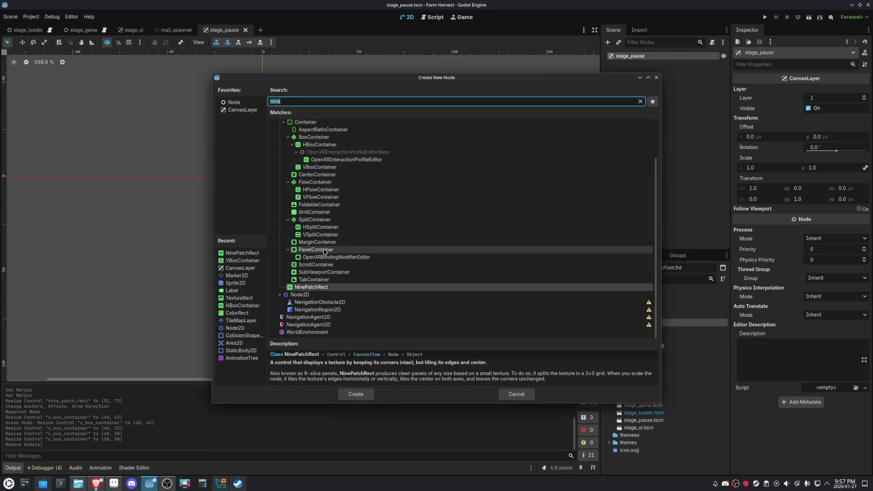
pyautogui.write('vb')
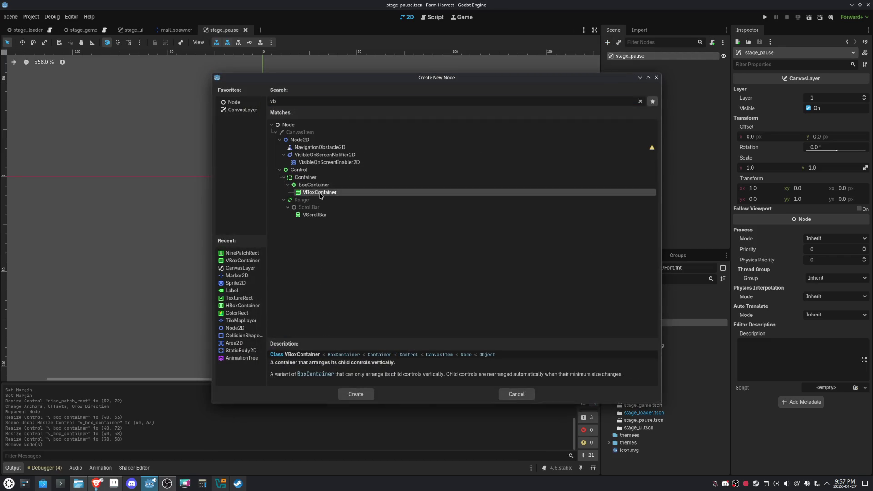
pyautogui.press('Return')
pyautogui.moveTo(340, 254)
pyautogui.mouseDown()
pyautogui.moveTo(369, 304)
pyautogui.moveTo(378, 282)
pyautogui.mouseUp()
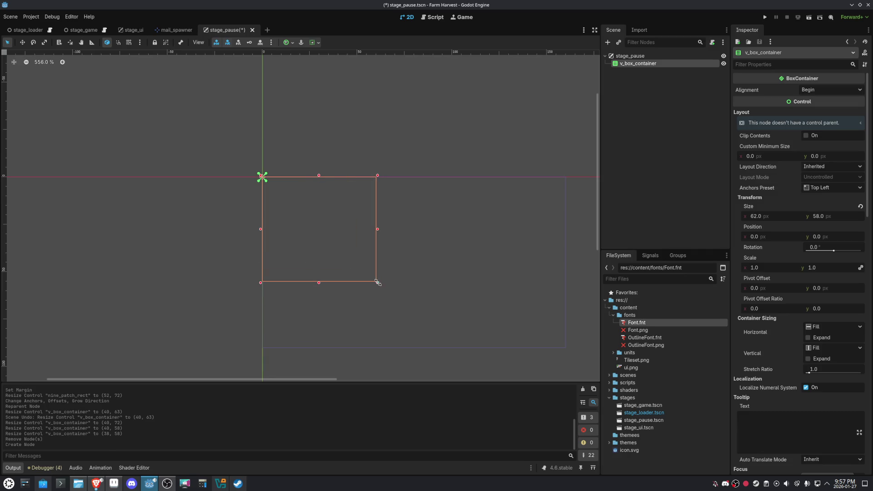
pyautogui.hotkey('ctrl', 's')
# - Add a Button as a child of the VBoxContainer
pyautogui.click(607, 44)
pyautogui.write('butt')
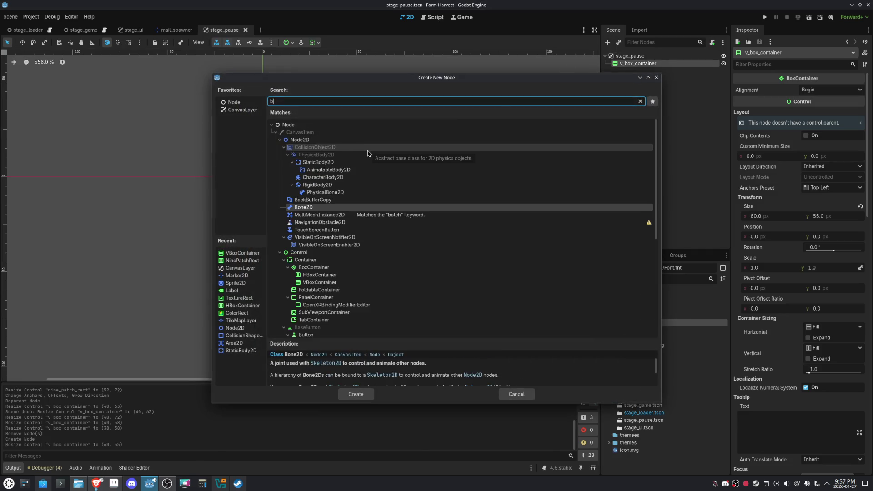
pyautogui.doubleClick(314, 155)
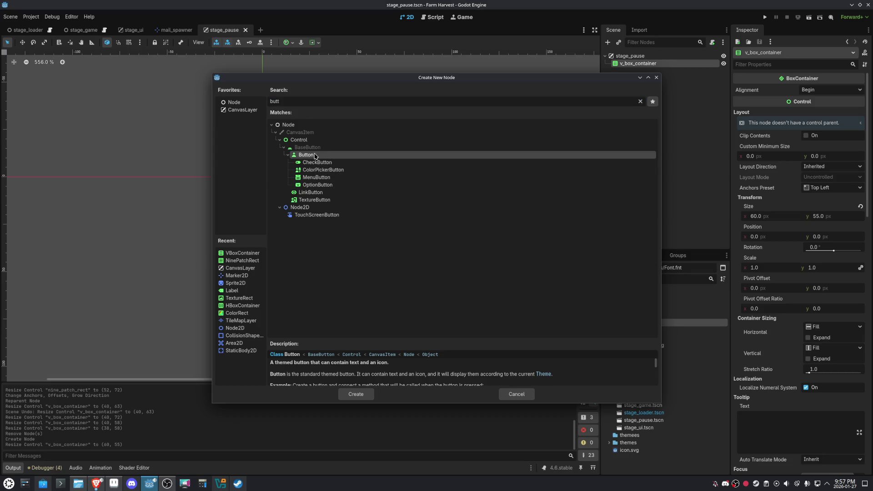
pyautogui.click(635, 63)
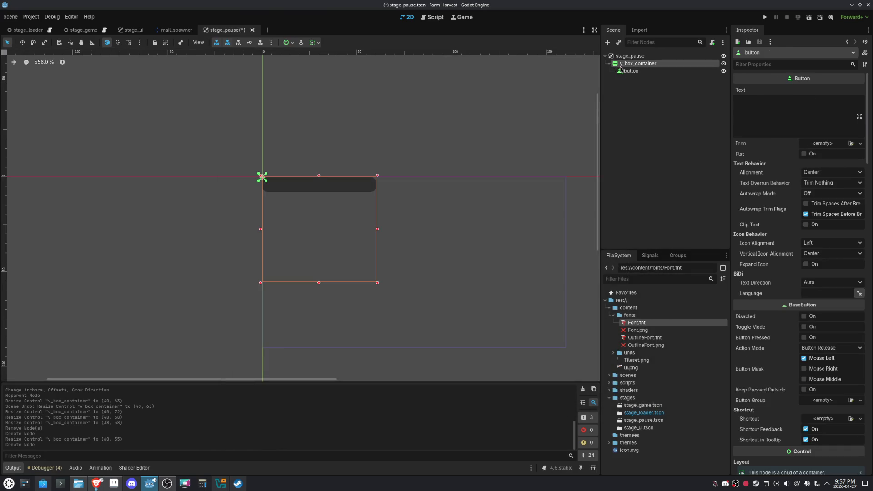
pyautogui.scroll(-15, 831, 379)
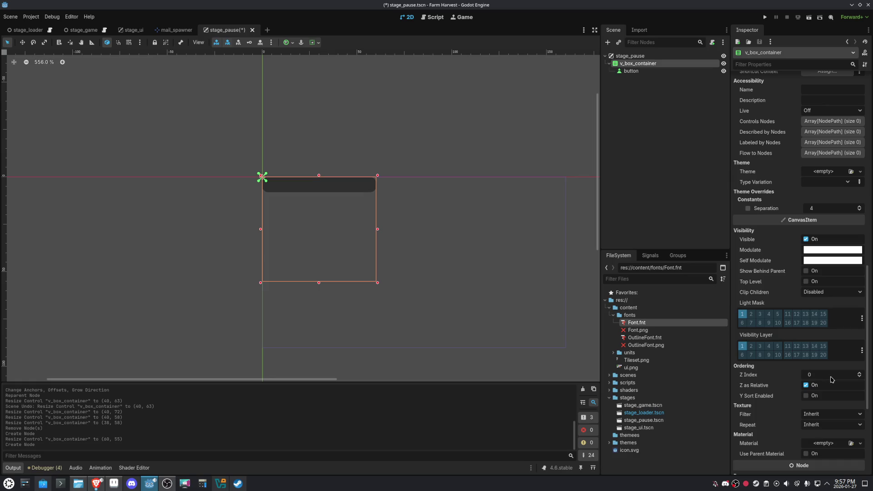
pyautogui.scroll(-5, 831, 379)
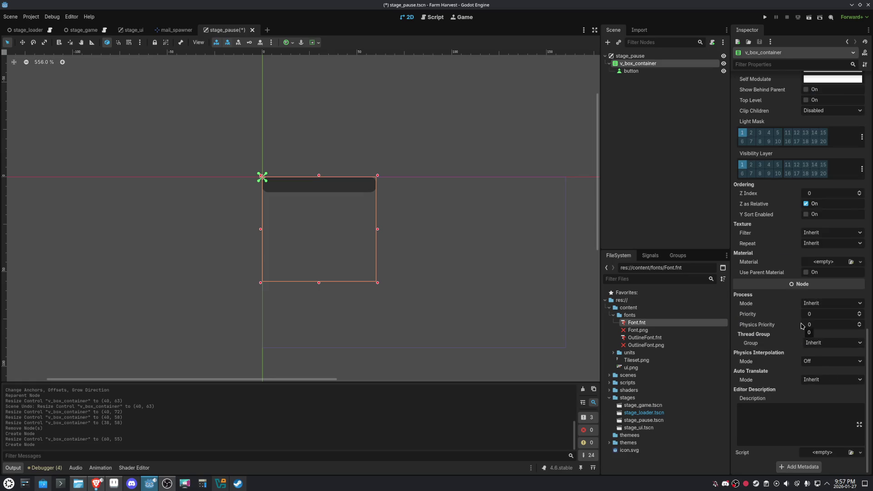
pyautogui.scroll(7, 802, 326)
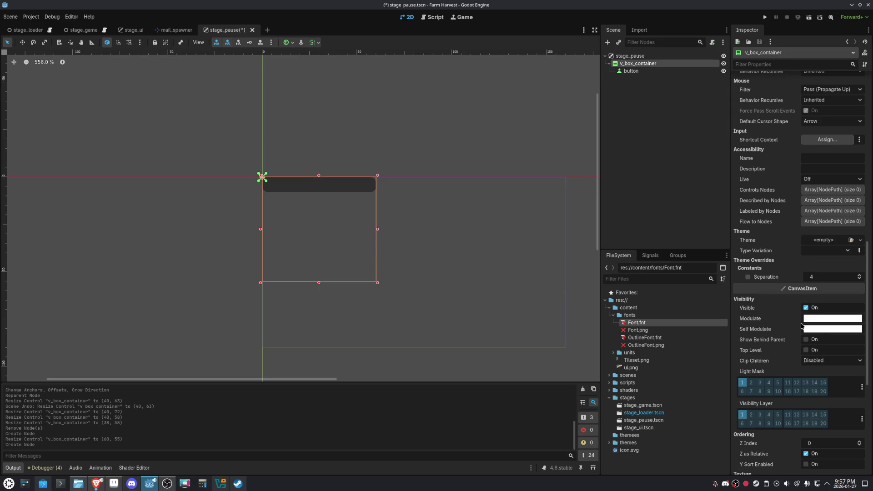
pyautogui.scroll(1, 801, 325)
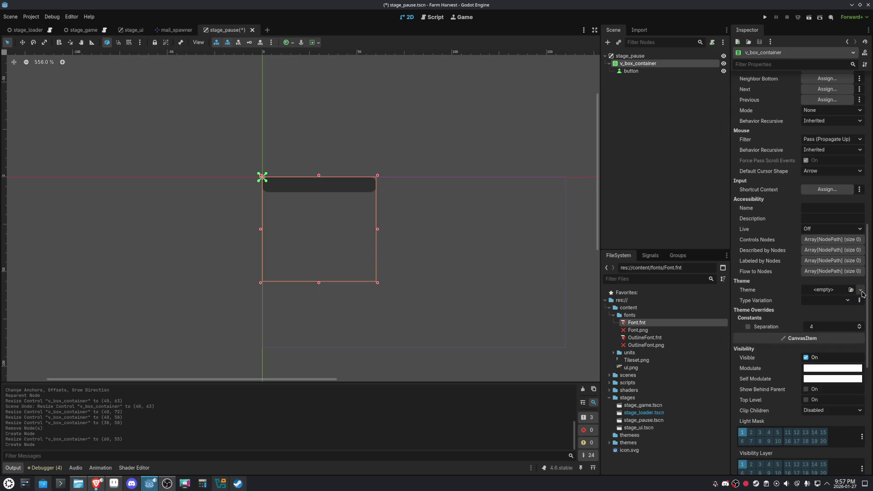
# - Give the box container a new Theme and enlarge the Theme editor panel
pyautogui.click(860, 289)
pyautogui.click(835, 309)
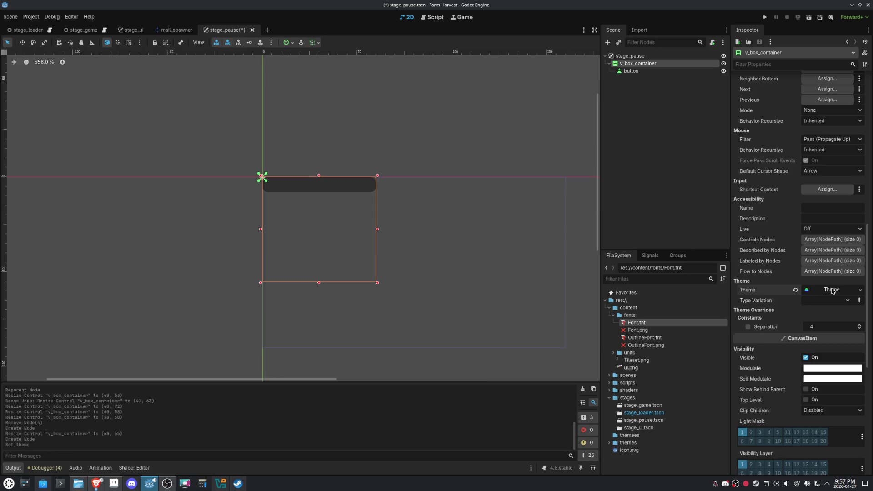
pyautogui.click(833, 290)
pyautogui.moveTo(411, 354); pyautogui.dragTo(430, 296)
pyautogui.moveTo(433, 267); pyautogui.dragTo(400, 205)
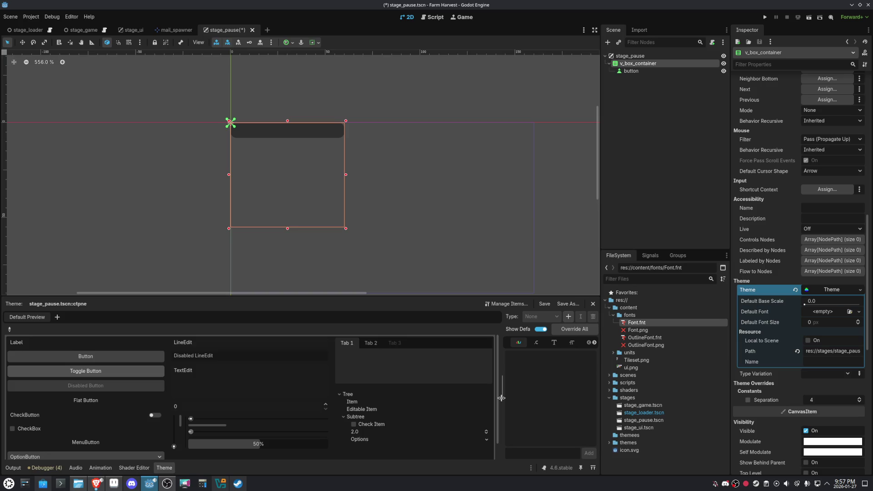
pyautogui.moveTo(501, 398); pyautogui.dragTo(410, 394)
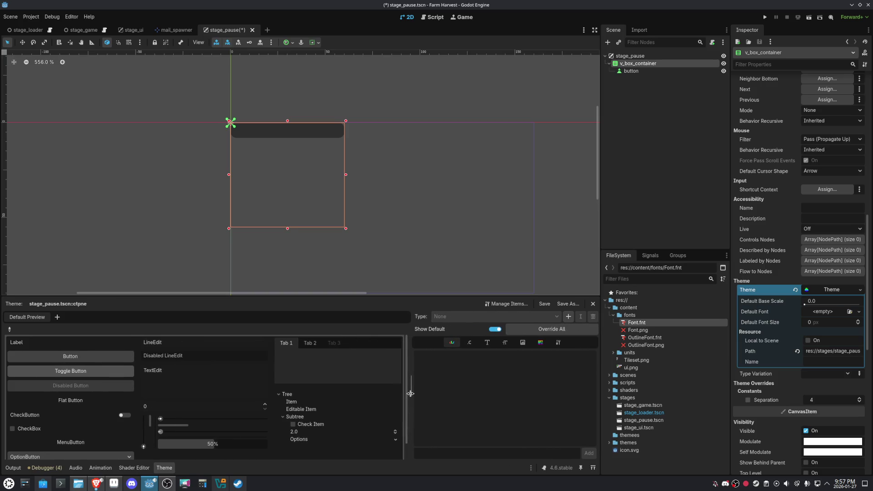
pyautogui.hscroll(2, 384, 240)
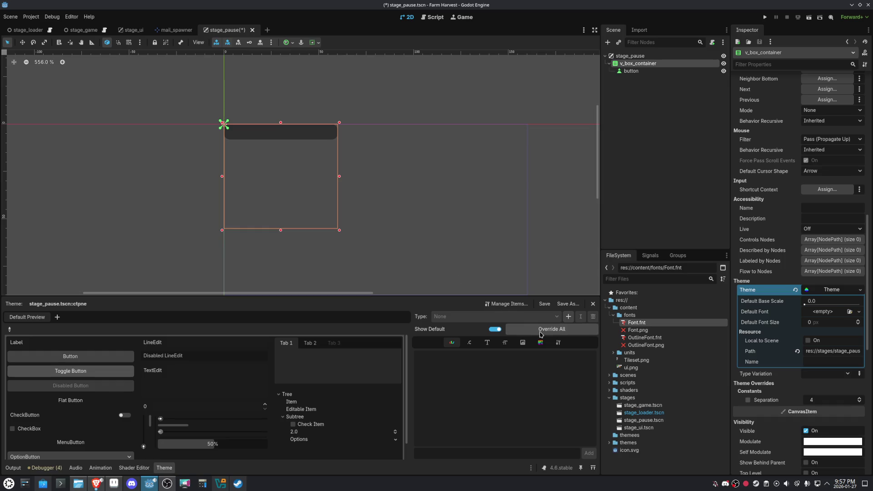
# - Add the Button type to the theme and override its font with Font.fnt
pyautogui.click(568, 317)
pyautogui.doubleClick(368, 229)
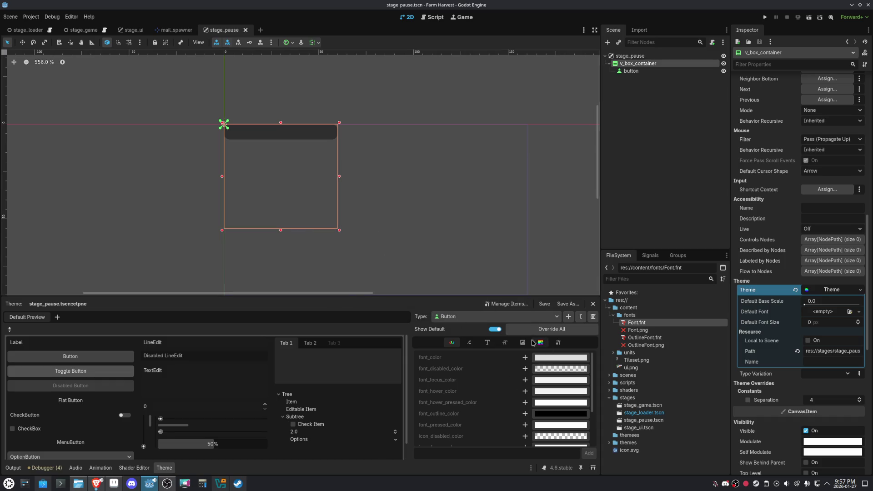
pyautogui.click(487, 343)
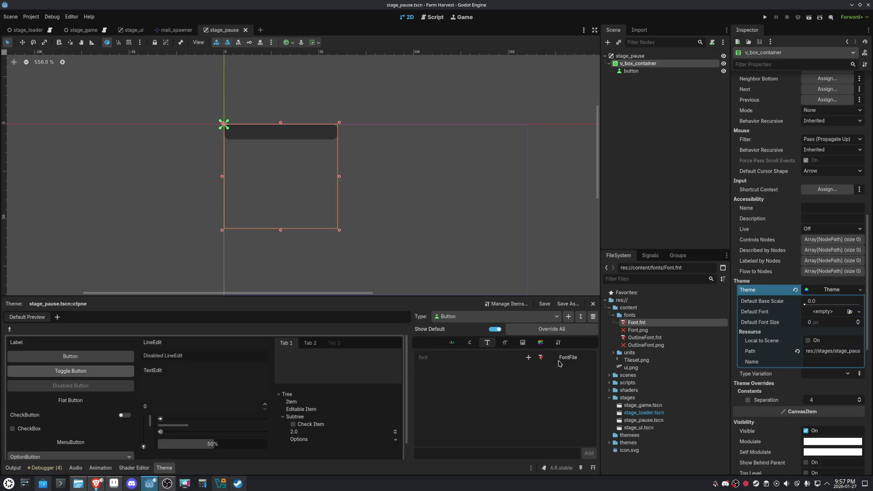
pyautogui.click(529, 359)
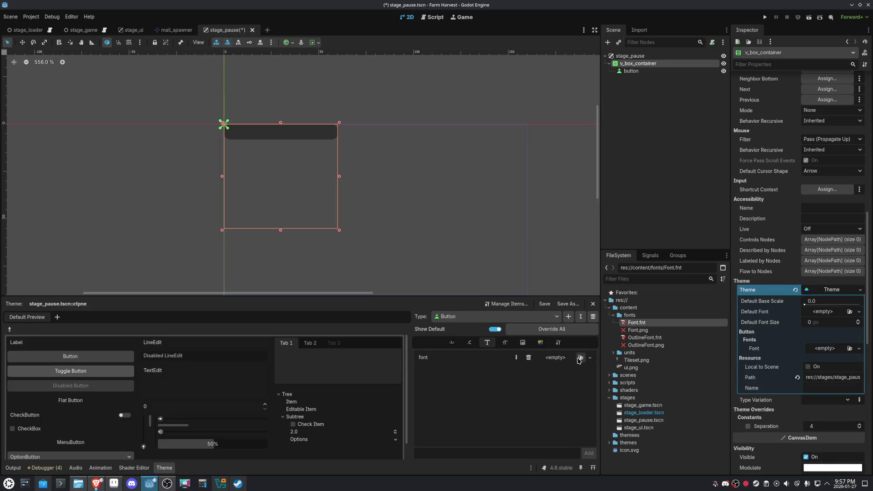
pyautogui.click(581, 358)
pyautogui.doubleClick(376, 184)
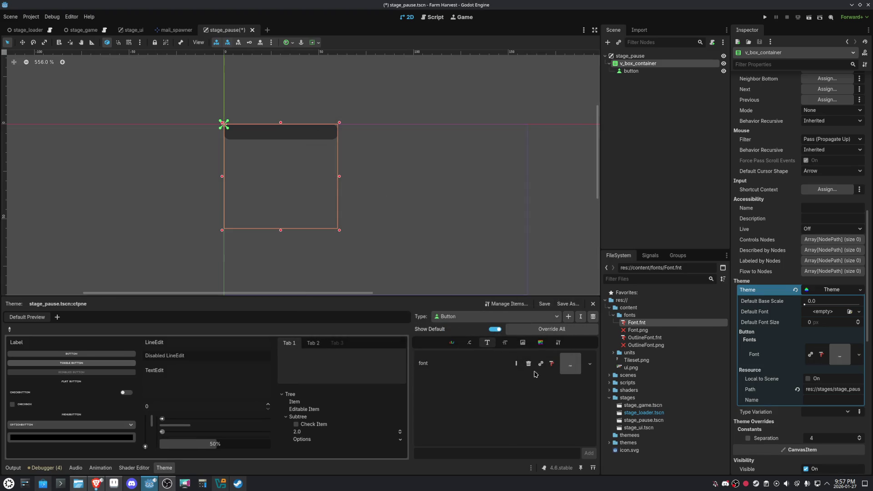
pyautogui.click(540, 343)
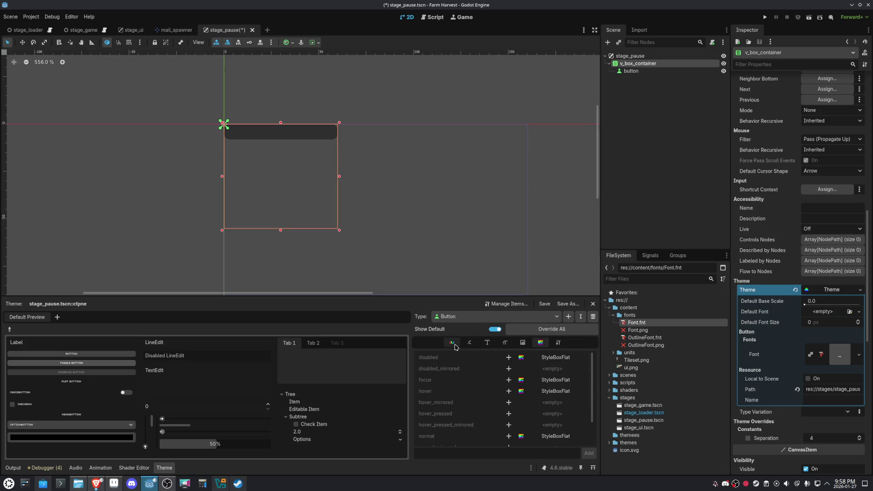
pyautogui.click(454, 344)
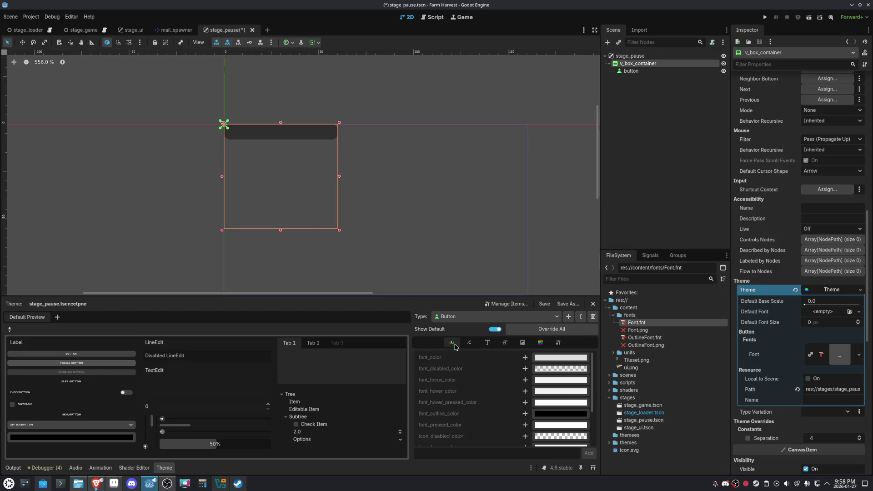
# - Override the Button's disabled, focus, hover, normal and pressed styles, making focus a StyleBoxEmpty
pyautogui.click(538, 344)
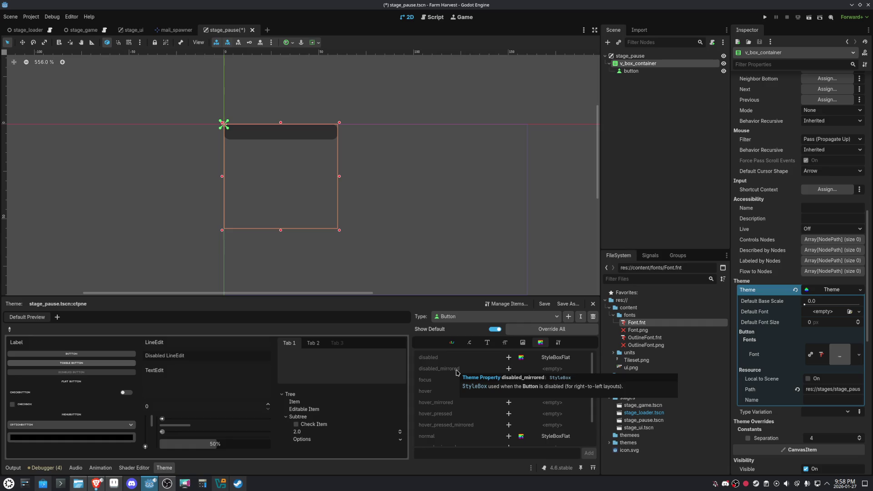
pyautogui.click(509, 357)
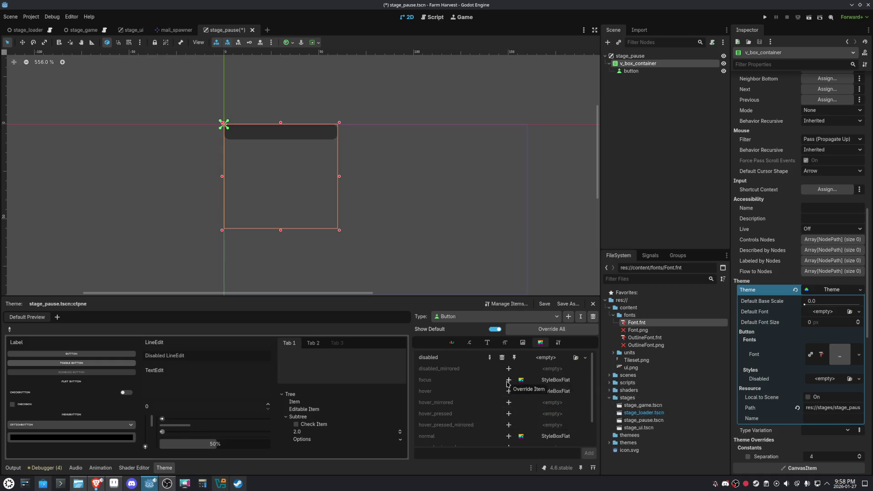
pyautogui.click(508, 380)
pyautogui.click(585, 380)
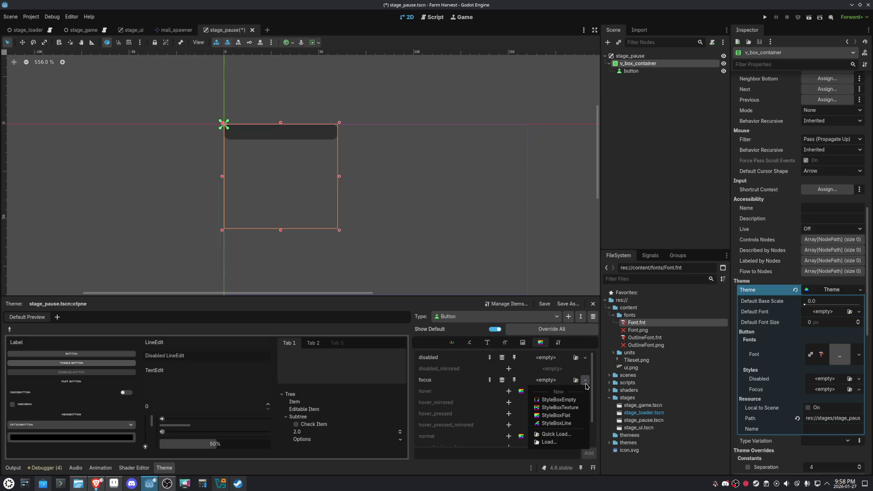
pyautogui.click(578, 400)
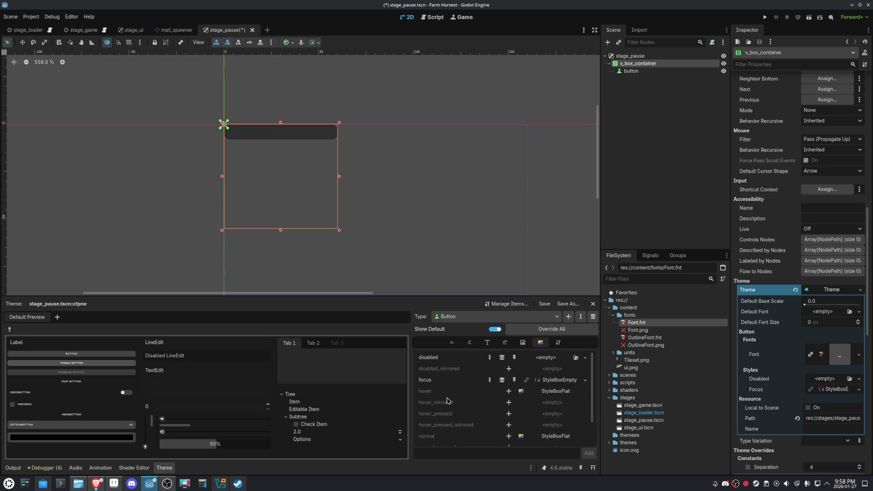
pyautogui.click(509, 391)
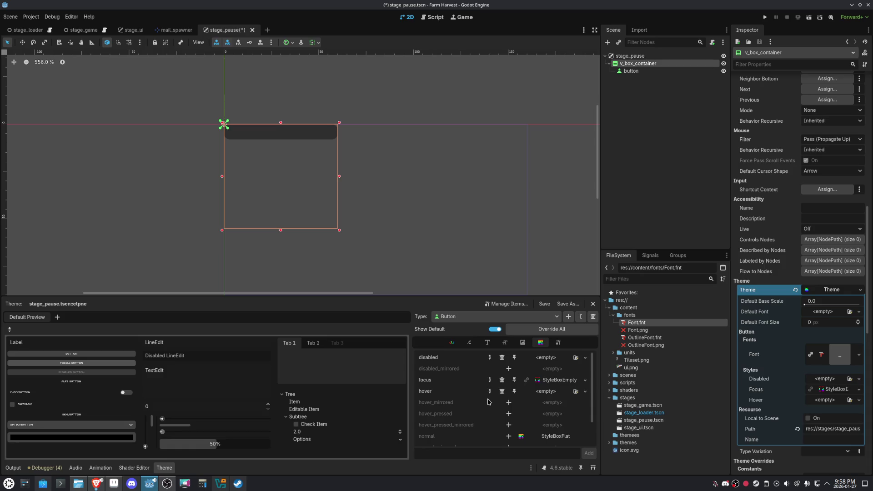
pyautogui.scroll(-1, 488, 402)
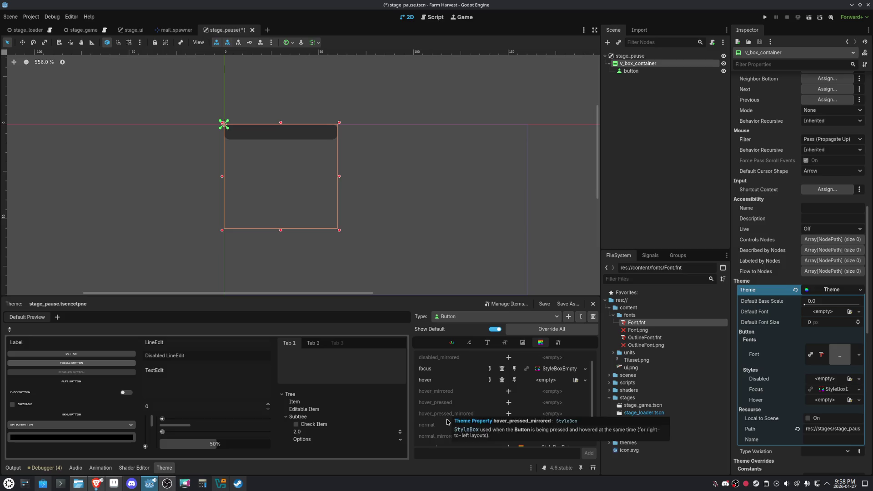
pyautogui.click(508, 425)
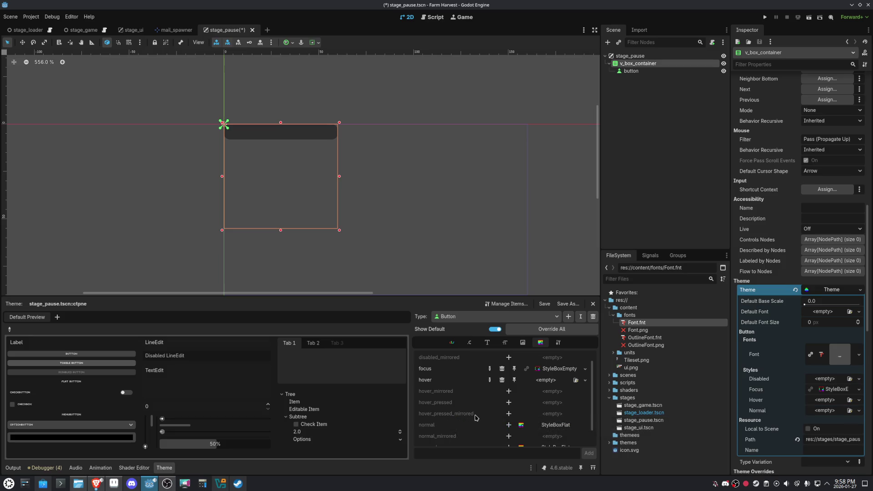
pyautogui.scroll(-1, 478, 414)
pyautogui.scroll(-1, 477, 413)
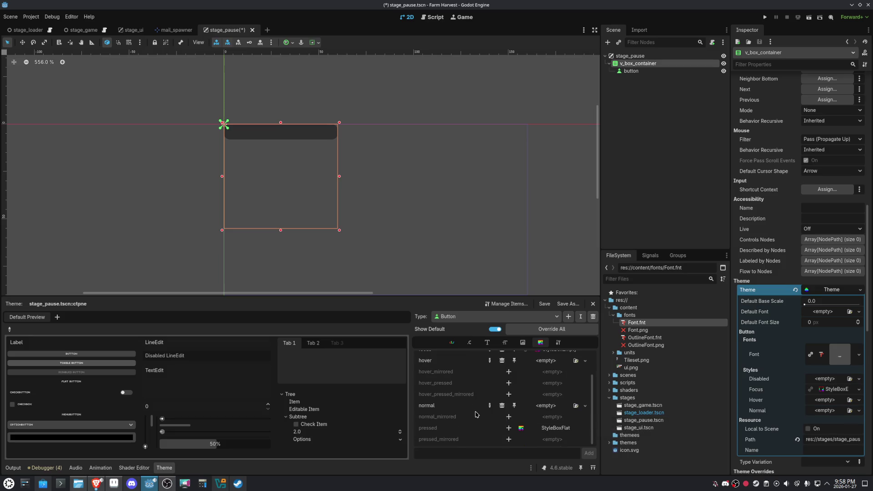
pyautogui.click(508, 428)
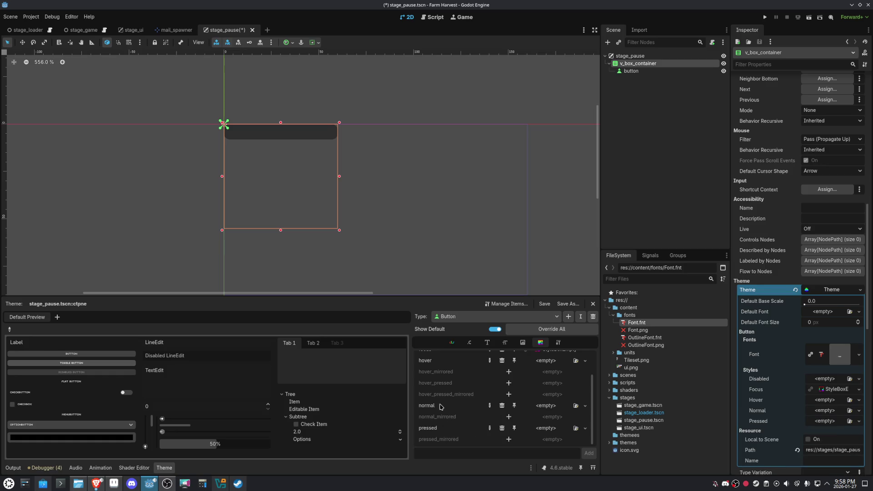
pyautogui.scroll(3, 440, 407)
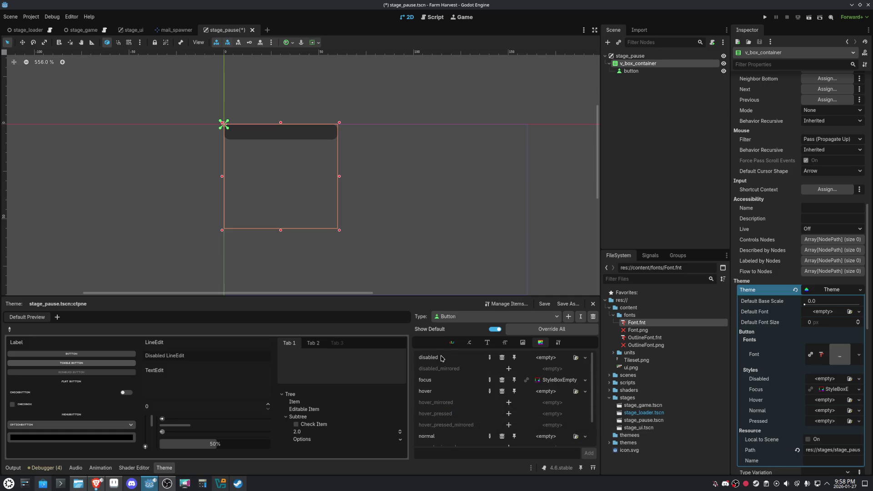
pyautogui.scroll(-3, 466, 417)
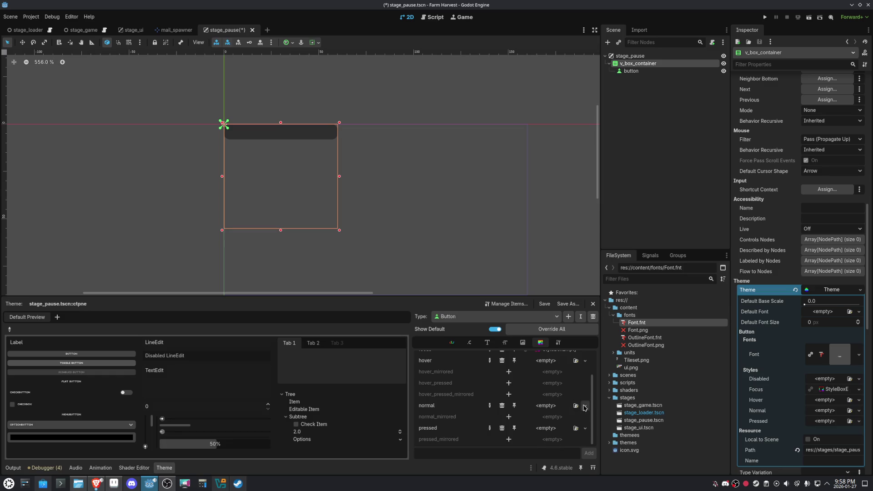
# - Give the normal style a new StyleBoxTexture and open it for editing
pyautogui.click(586, 406)
pyautogui.click(560, 433)
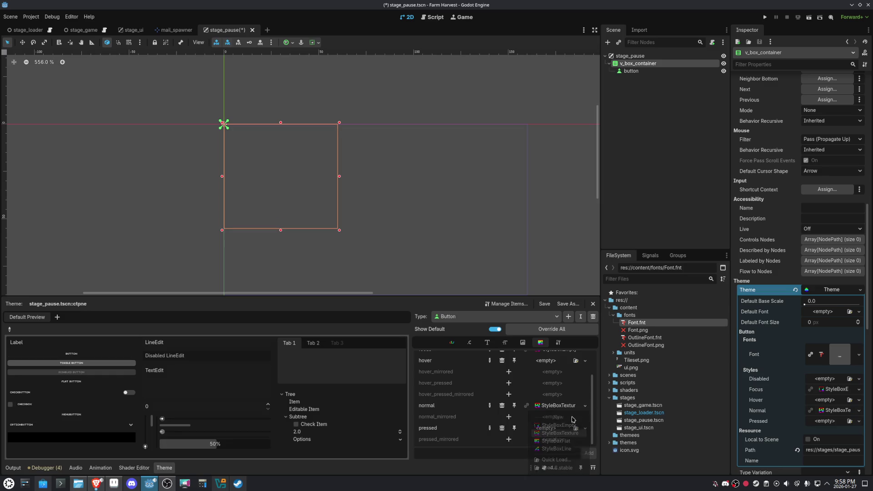
pyautogui.click(542, 406)
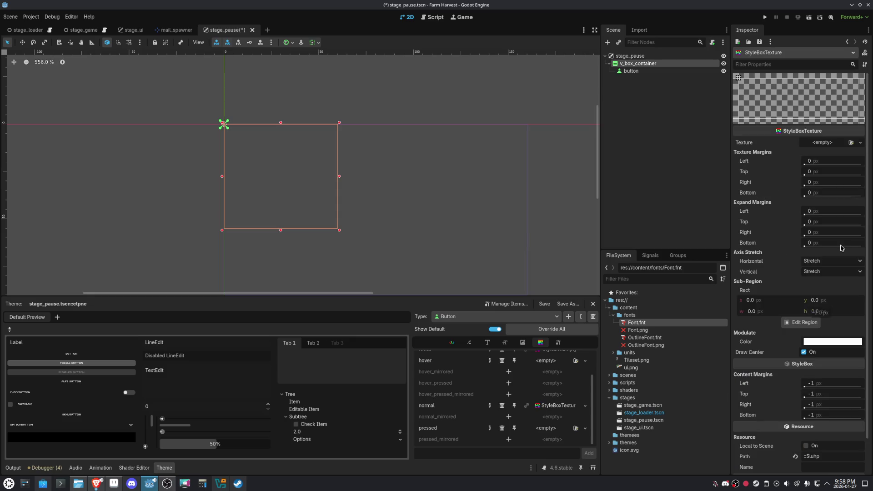
# - Load ui.png into the normal stylebox and crop the white tile (27,0, 9×6) with margins 2/2/3/0
pyautogui.click(851, 142)
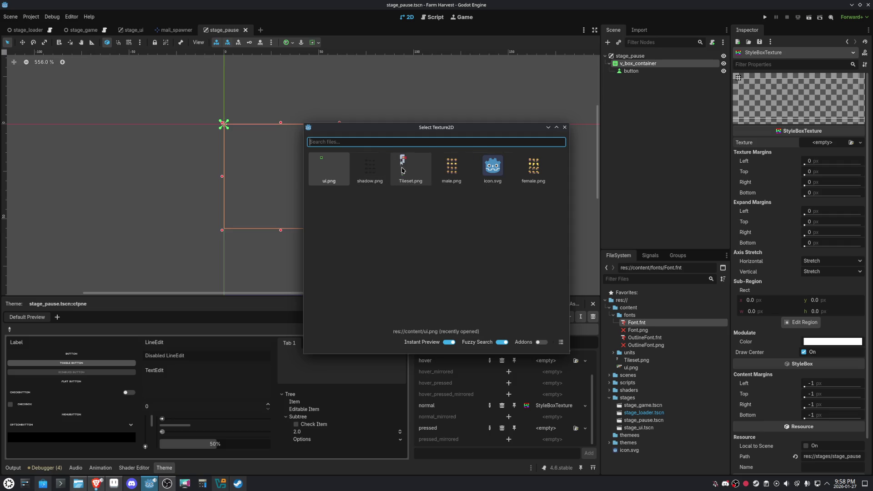
pyautogui.doubleClick(334, 170)
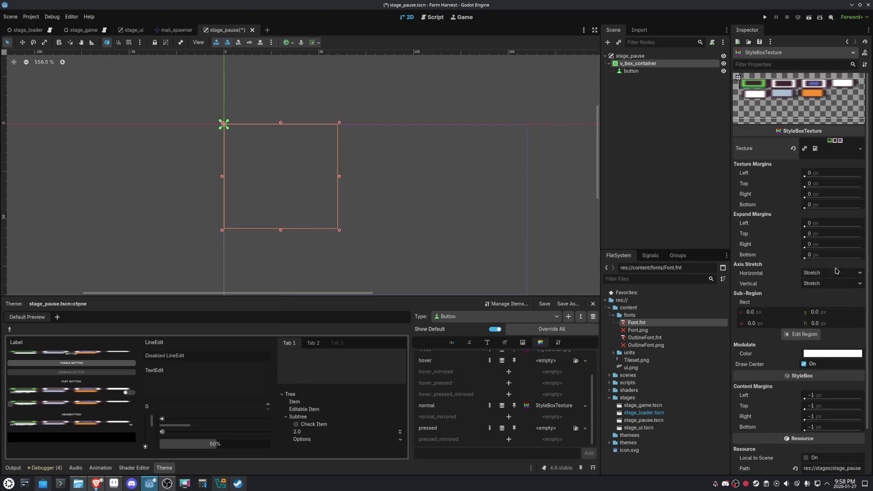
pyautogui.click(801, 334)
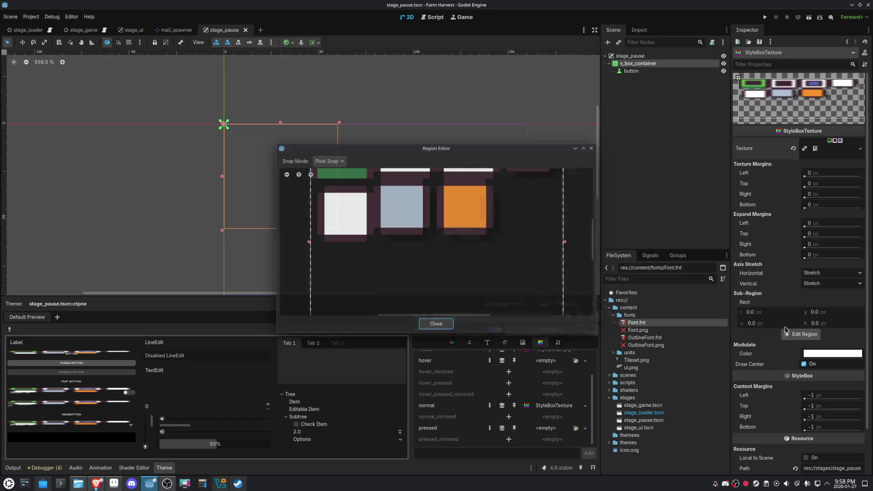
pyautogui.scroll(2, 458, 217)
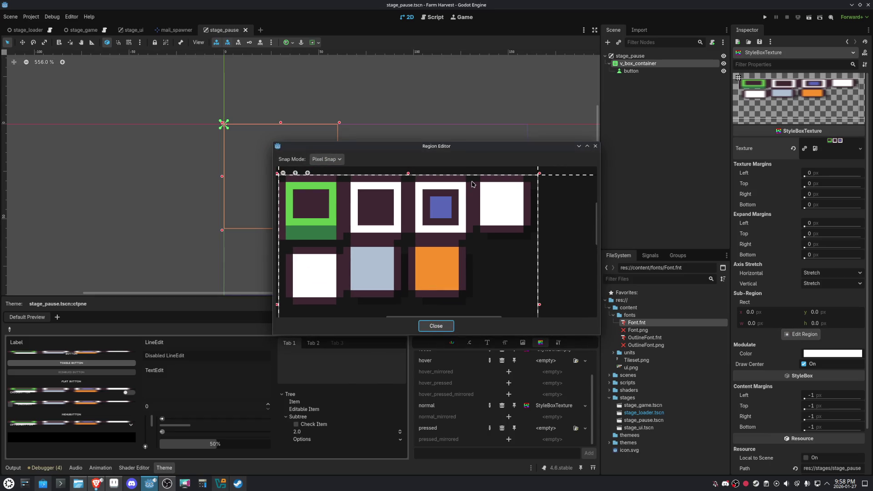
pyautogui.moveTo(539, 174)
pyautogui.mouseDown()
pyautogui.moveTo(536, 228)
pyautogui.moveTo(534, 177)
pyautogui.mouseUp()
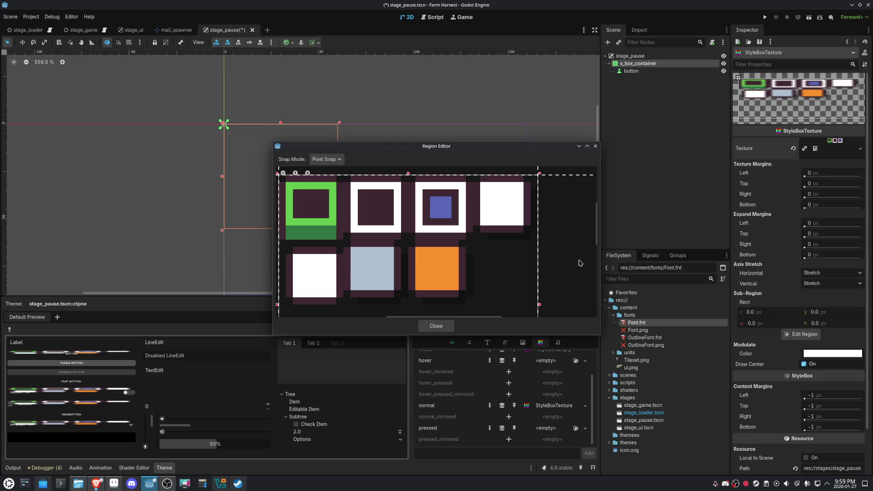
pyautogui.moveTo(581, 262); pyautogui.dragTo(561, 246)
pyautogui.moveTo(476, 178); pyautogui.dragTo(538, 240)
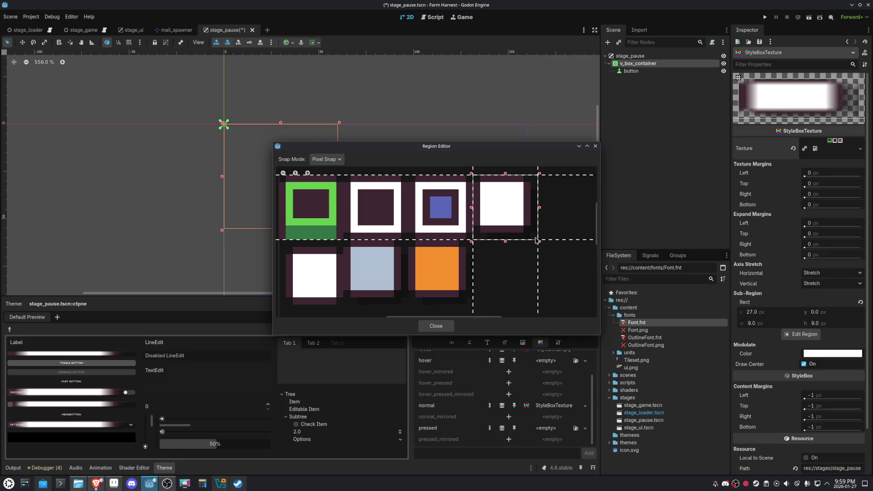
pyautogui.moveTo(538, 233)
pyautogui.mouseDown()
pyautogui.moveTo(516, 234)
pyautogui.moveTo(509, 223)
pyautogui.mouseUp()
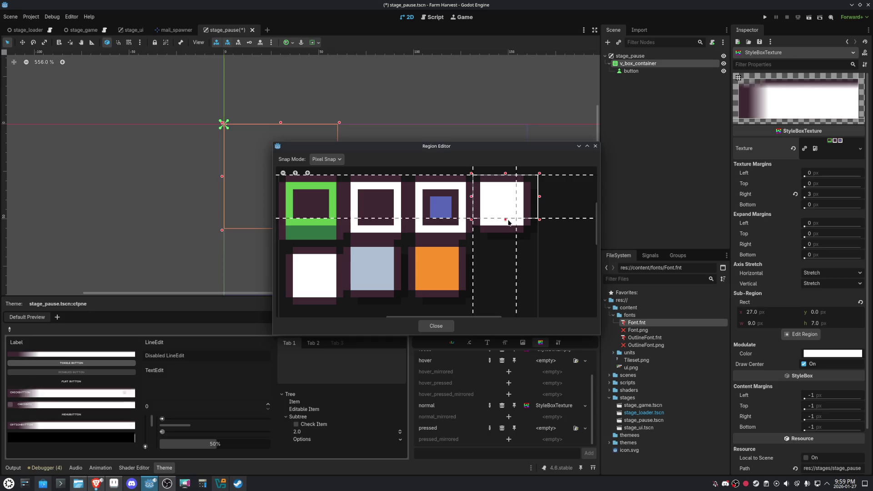
pyautogui.moveTo(512, 176); pyautogui.dragTo(491, 209)
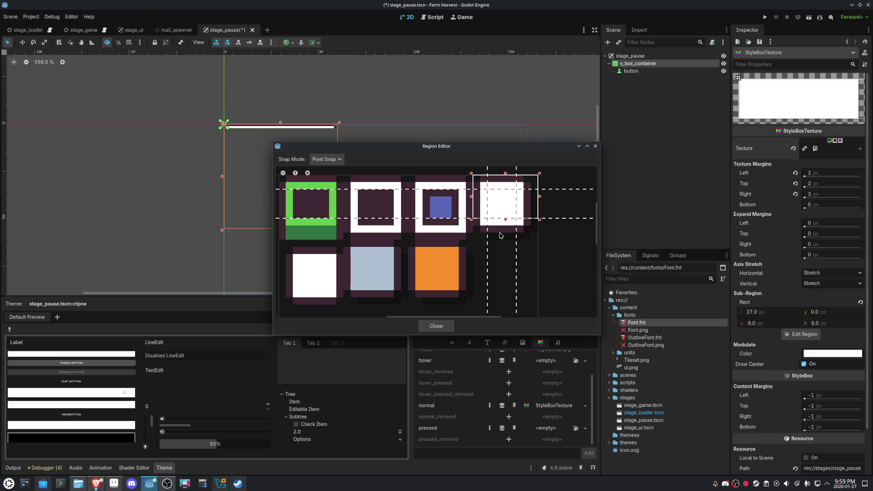
pyautogui.click(436, 326)
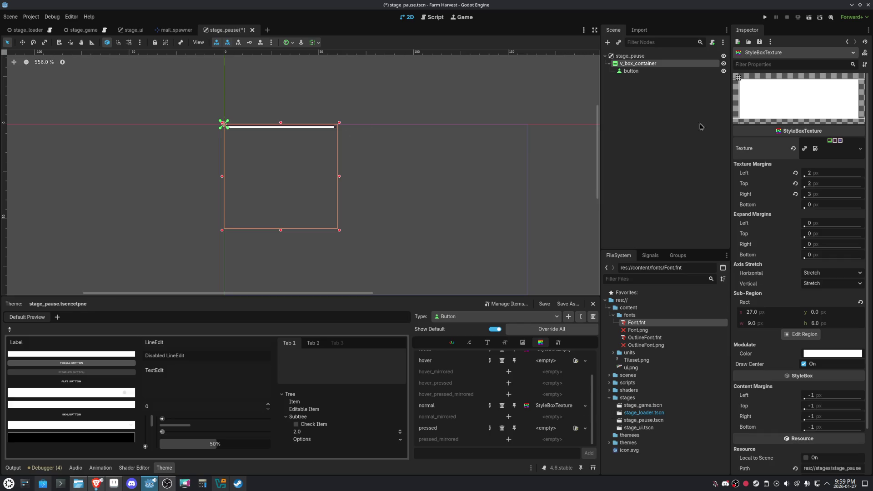
# - Extend the normal tile region to 9×9 with a 3 px bottom margin and save
pyautogui.click(634, 72)
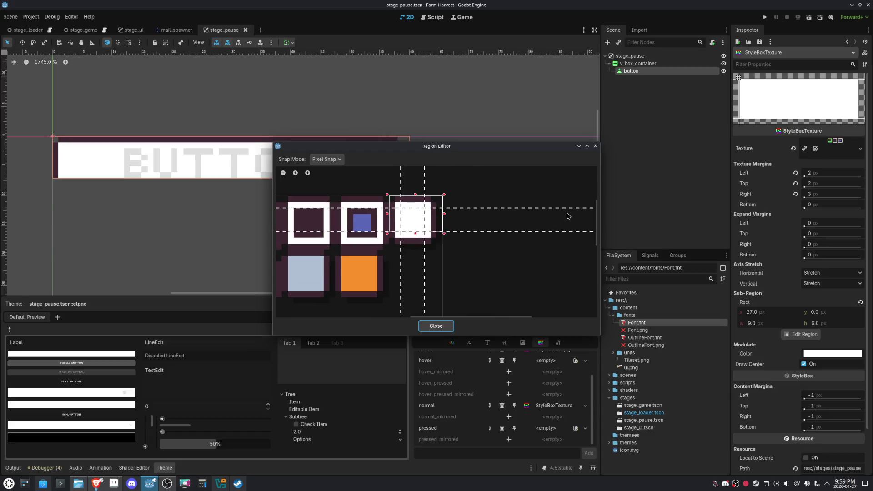
pyautogui.moveTo(436, 231); pyautogui.dragTo(436, 253)
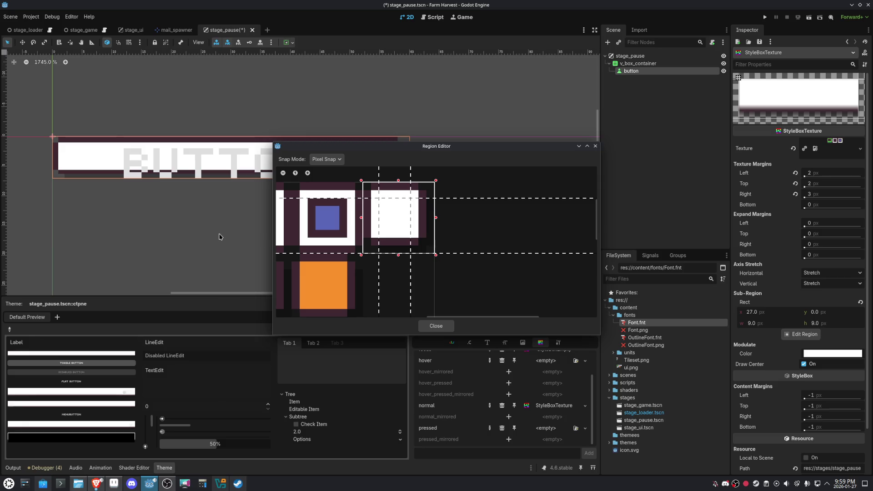
pyautogui.moveTo(429, 254); pyautogui.dragTo(429, 234)
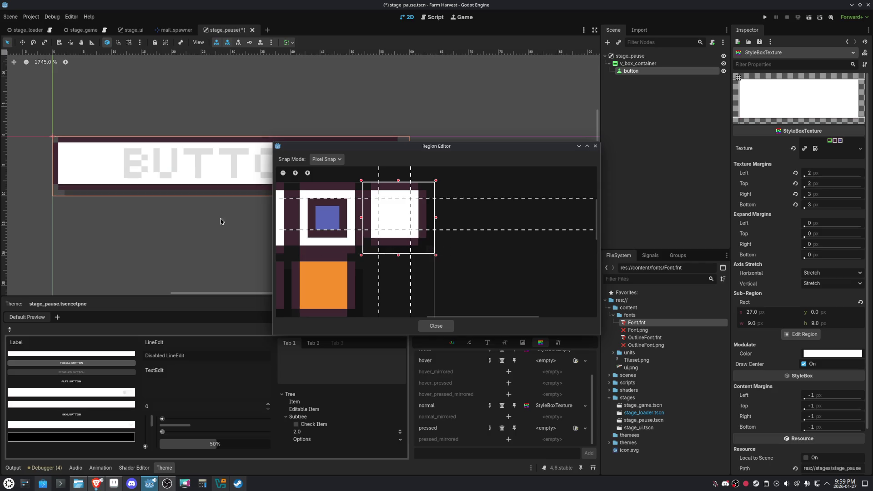
pyautogui.hotkey('ctrl', 's')
pyautogui.click(436, 324)
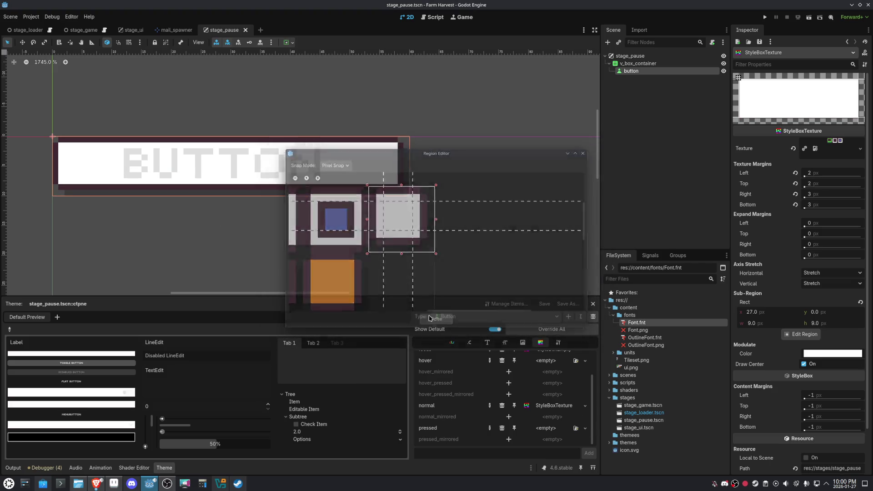
pyautogui.scroll(-2, 385, 198)
pyautogui.scroll(1, 394, 200)
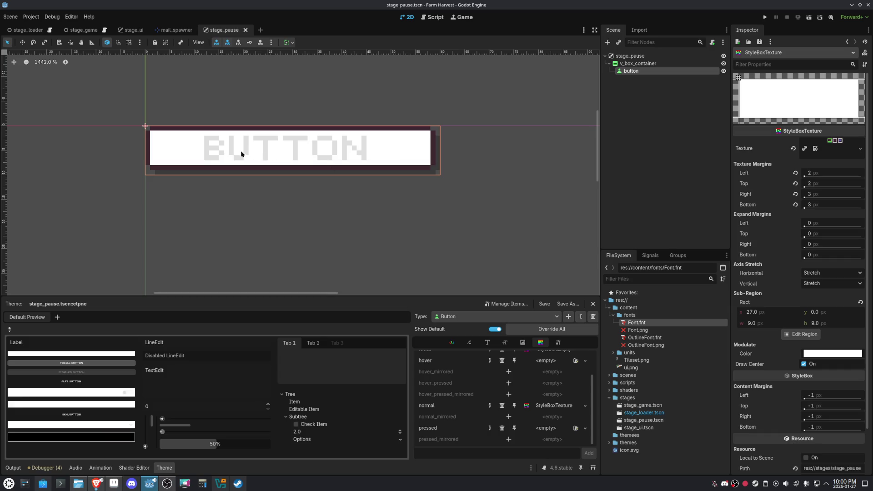
# - Copy the normal StyleBoxTexture and paste it as a unique copy into the pressed slot, then save
pyautogui.click(585, 406)
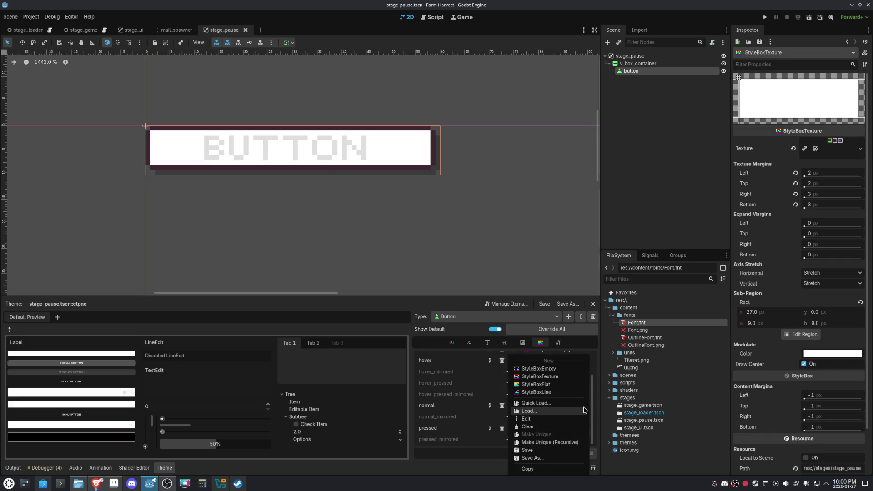
pyautogui.click(582, 469)
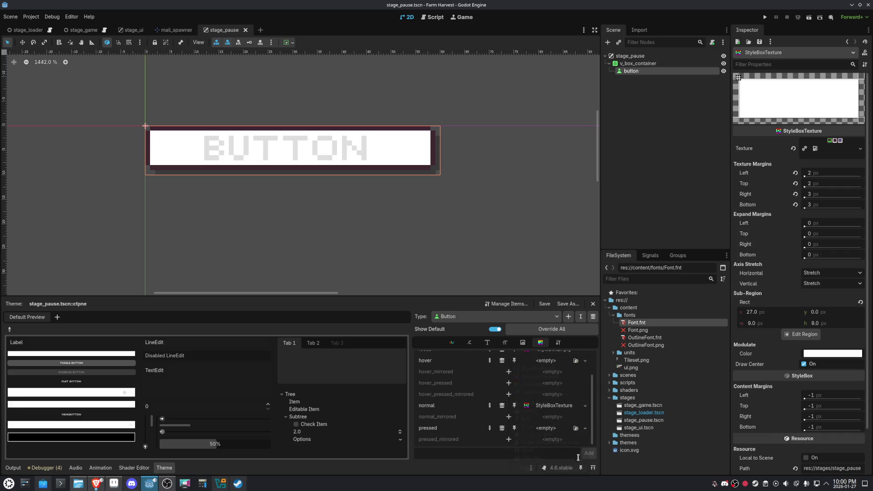
pyautogui.click(585, 429)
pyautogui.click(551, 462)
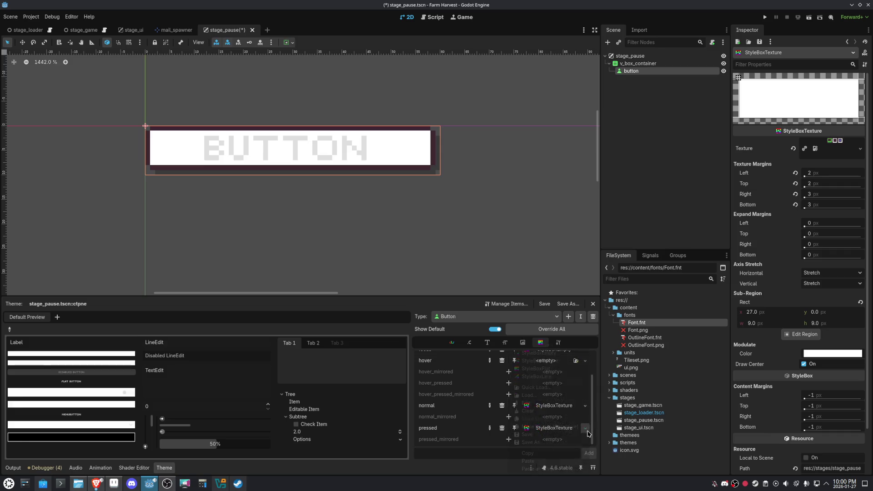
pyautogui.click(586, 430)
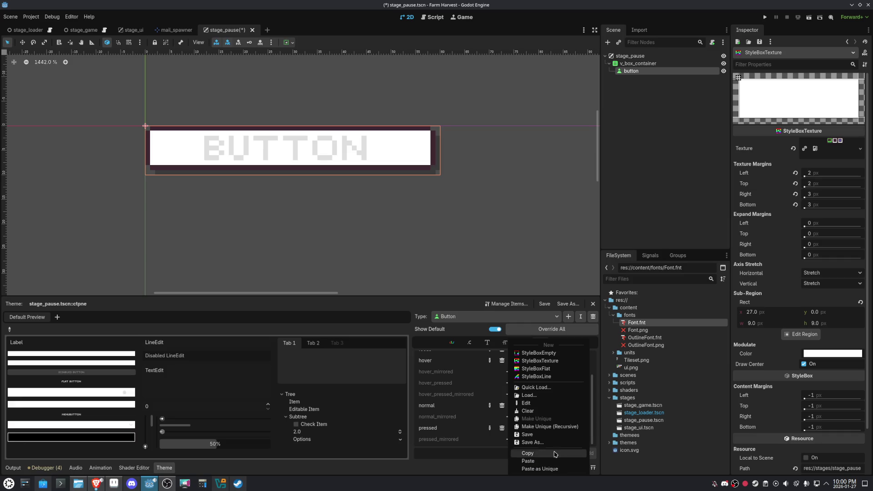
pyautogui.click(527, 469)
pyautogui.click(403, 302)
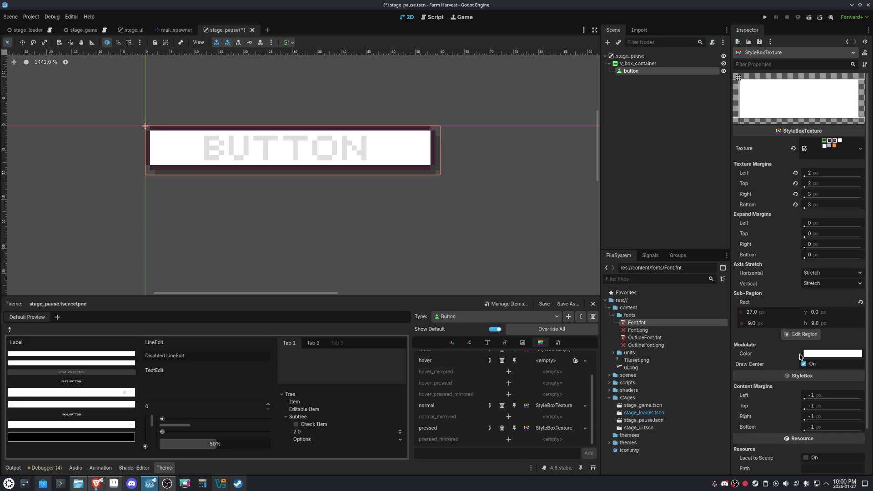
pyautogui.hotkey('ctrl', 's')
pyautogui.click(803, 334)
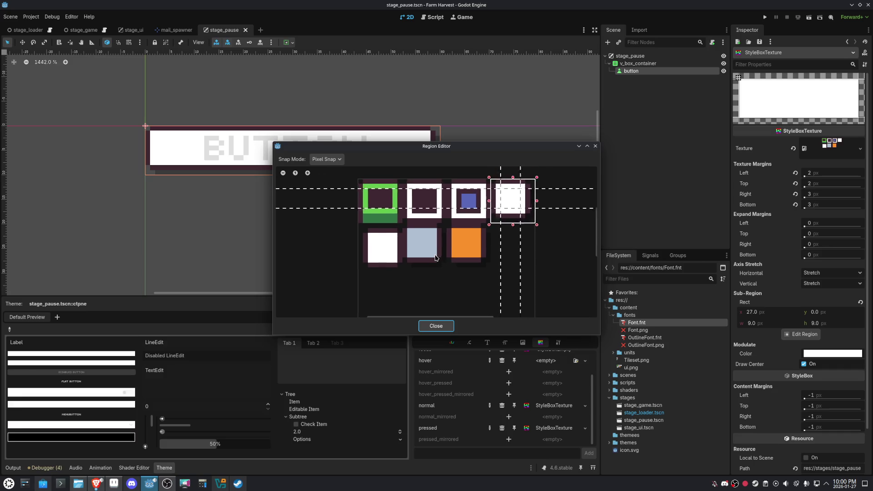
# - Set the pressed style region to the lower-left white tile (0,9, 9×9) with margins 3/3/2/2
pyautogui.scroll(1, 429, 244)
pyautogui.moveTo(335, 224); pyautogui.dragTo(394, 282)
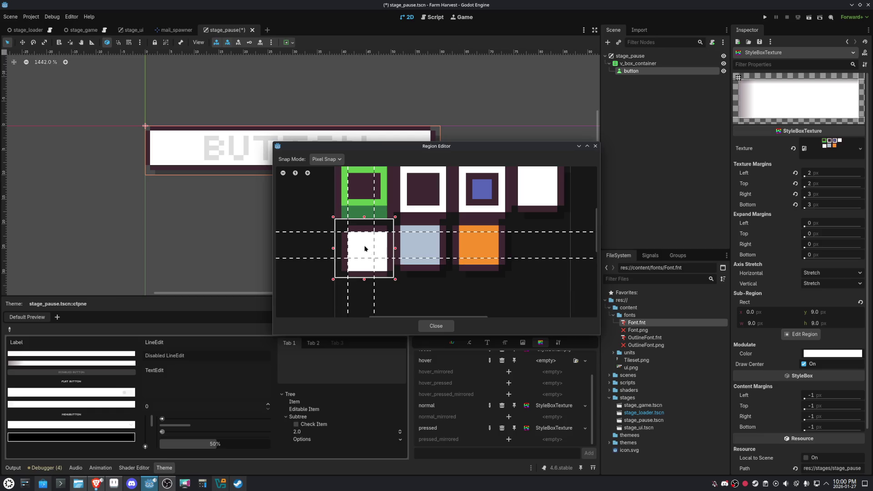
pyautogui.moveTo(348, 246)
pyautogui.mouseDown()
pyautogui.moveTo(360, 239)
pyautogui.moveTo(380, 264)
pyautogui.moveTo(381, 255)
pyautogui.mouseUp()
pyautogui.click(437, 326)
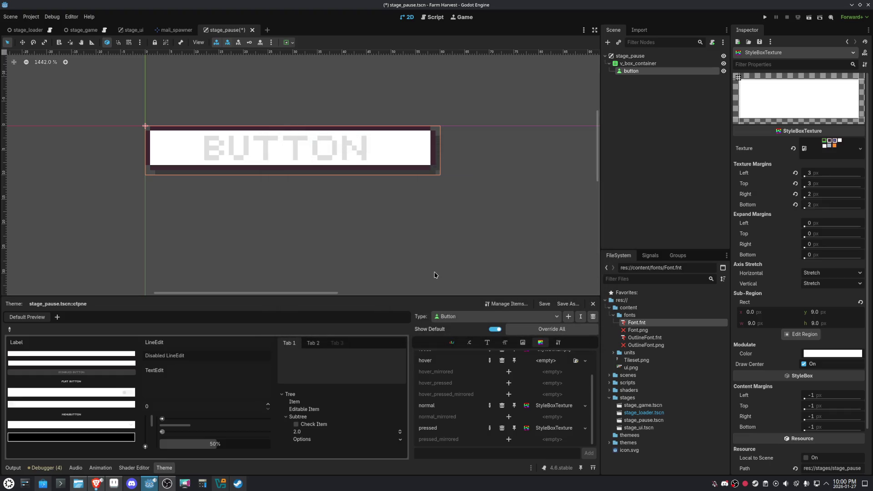
pyautogui.click(586, 429)
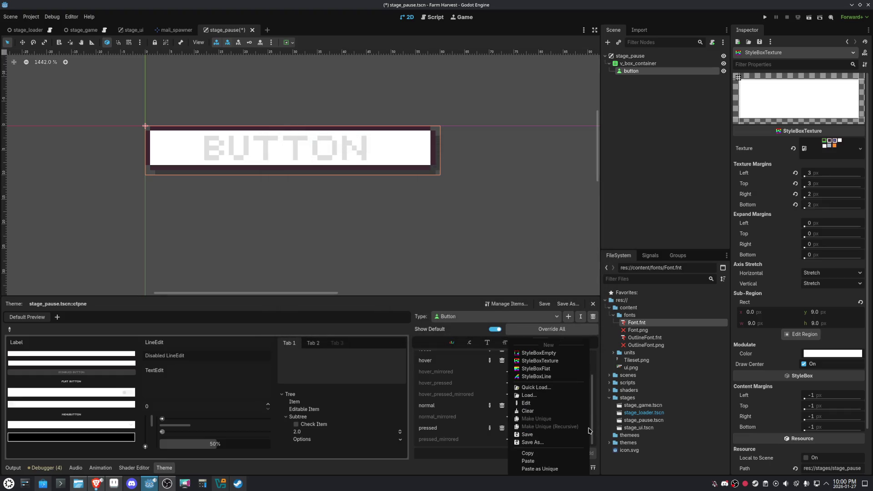
# - Copy the pressed style and paste it as a unique copy into the hover slot, then save
pyautogui.click(536, 447)
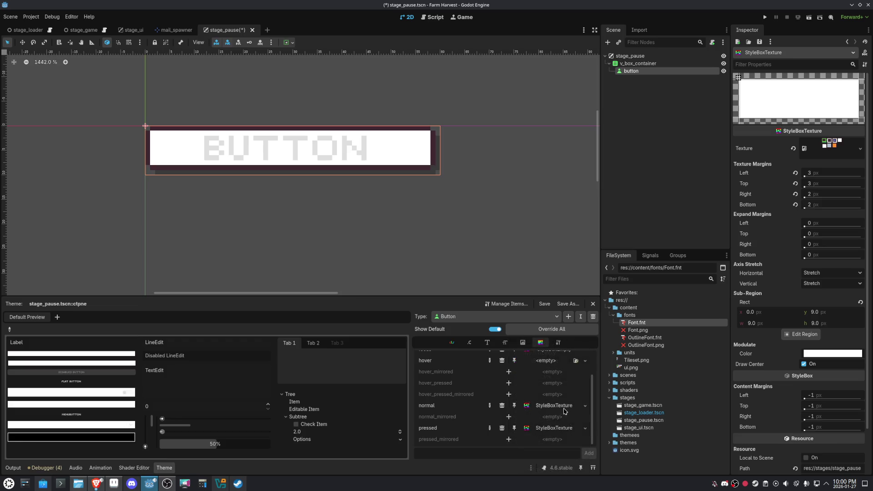
pyautogui.scroll(2, 566, 411)
pyautogui.click(585, 391)
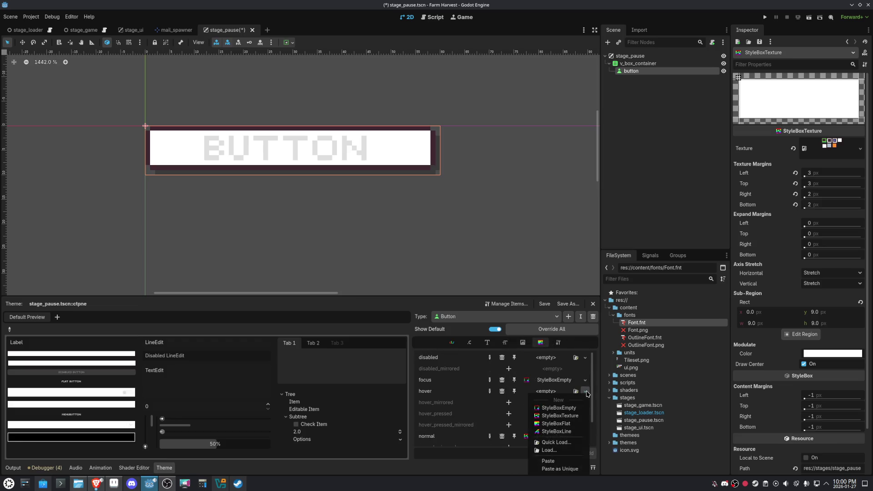
pyautogui.click(559, 471)
pyautogui.click(416, 303)
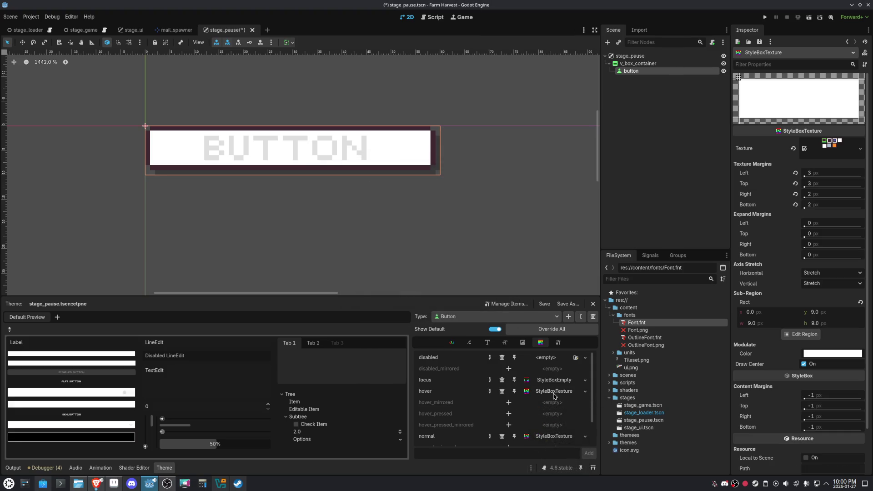
pyautogui.hotkey('ctrl', 's')
# - Set the hover region to the orange tile (18,9, 9×9) with 2 px left and top margins
pyautogui.click(805, 335)
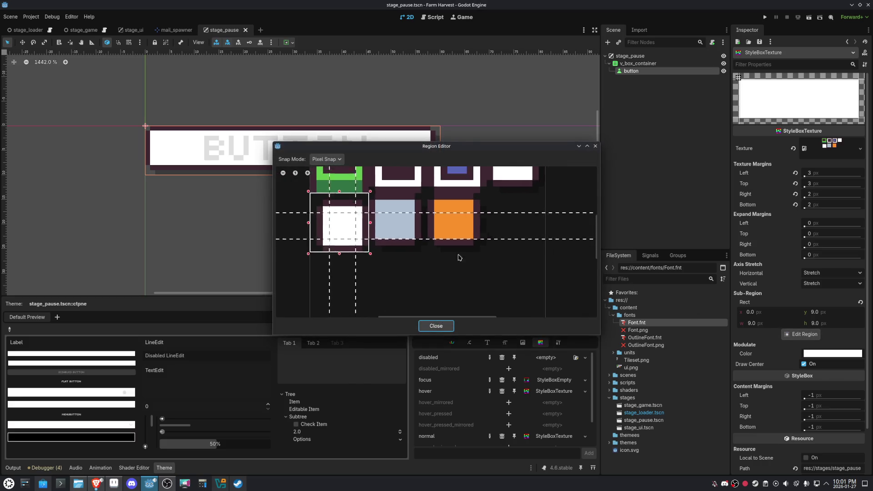
pyautogui.moveTo(457, 262); pyautogui.dragTo(400, 204)
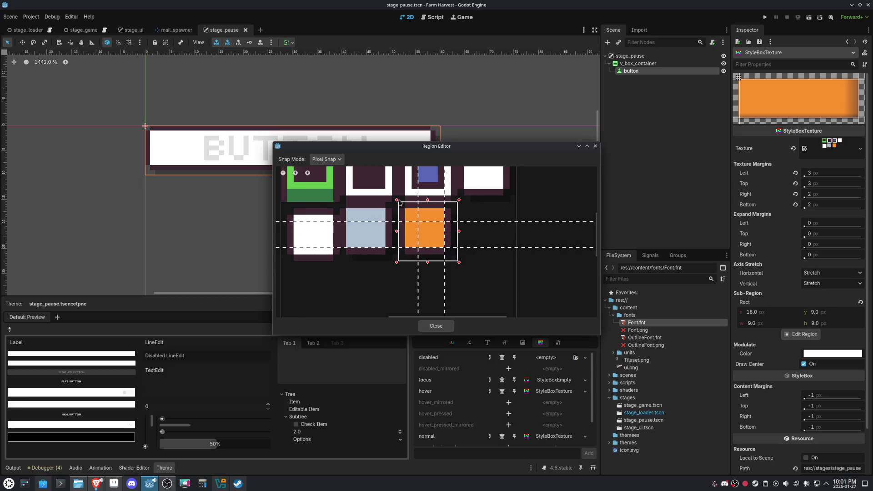
pyautogui.moveTo(418, 241); pyautogui.dragTo(439, 233)
pyautogui.moveTo(433, 222); pyautogui.dragTo(433, 215)
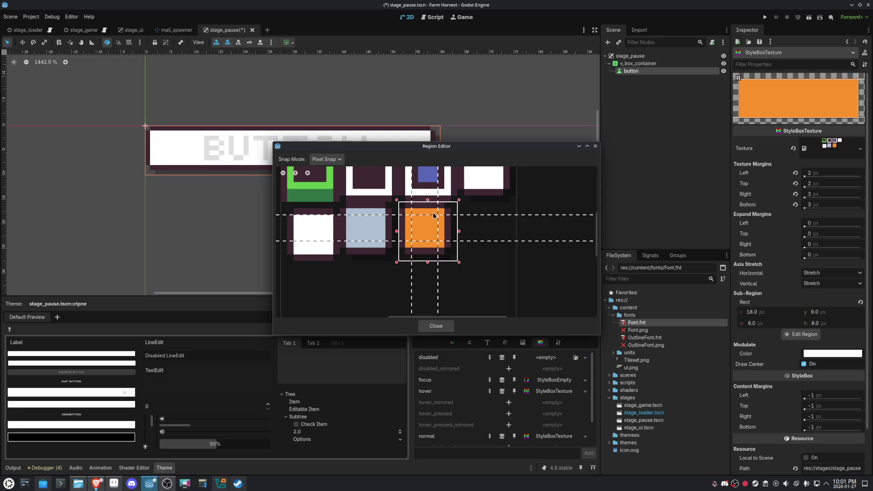
pyautogui.click(437, 326)
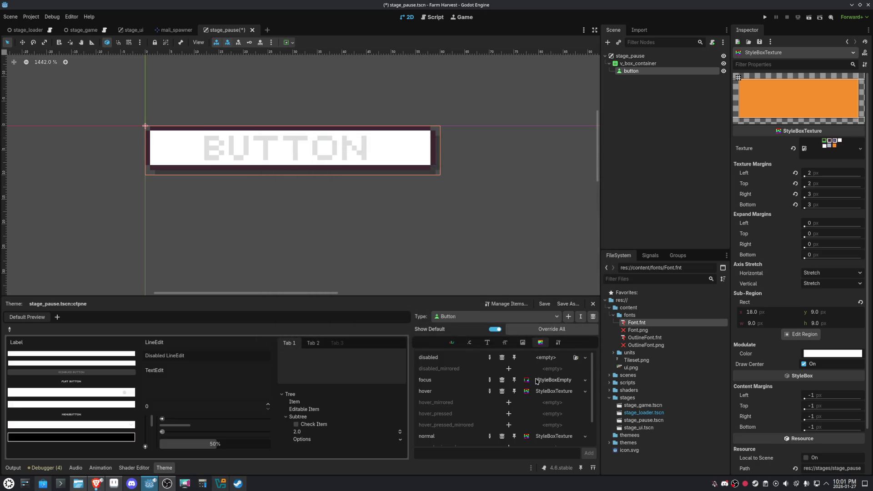
# - Paste the texture style as a unique copy into the disabled slot and save
pyautogui.click(584, 360)
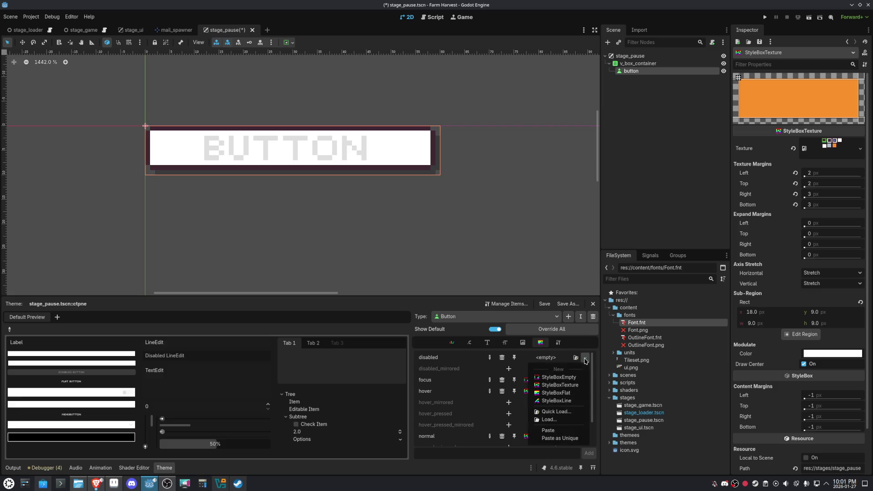
pyautogui.click(557, 432)
pyautogui.click(403, 302)
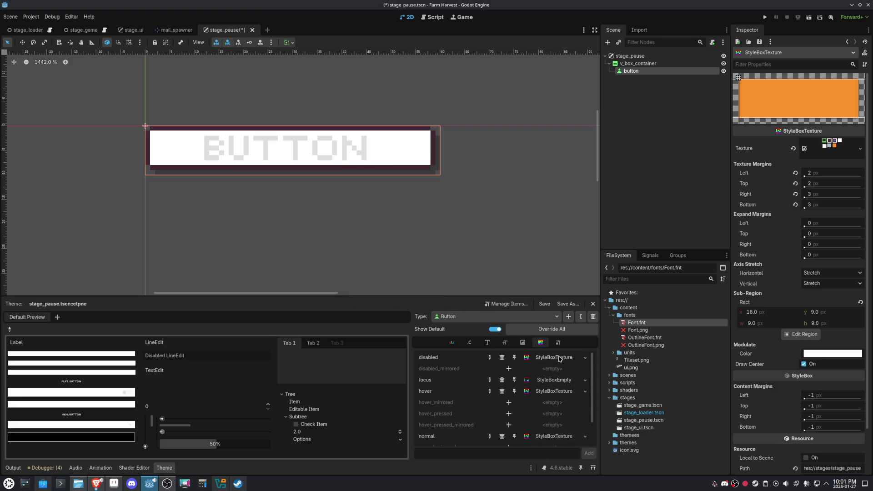
pyautogui.hotkey('ctrl', 's')
# - Move the disabled region onto the light-blue tile (9,9, 9×9) with margins 2/2/3/3
pyautogui.click(802, 334)
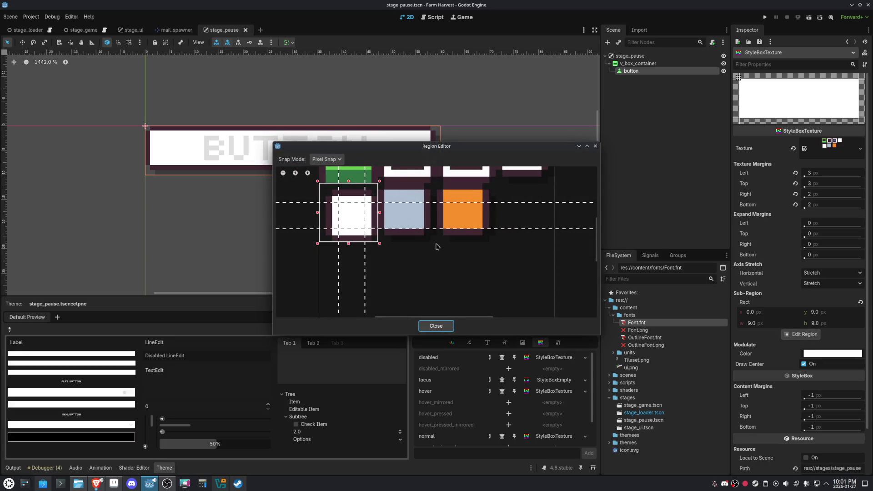
pyautogui.moveTo(437, 242); pyautogui.dragTo(378, 184)
pyautogui.moveTo(394, 224)
pyautogui.mouseDown()
pyautogui.moveTo(402, 229)
pyautogui.moveTo(420, 212)
pyautogui.moveTo(414, 199)
pyautogui.mouseUp()
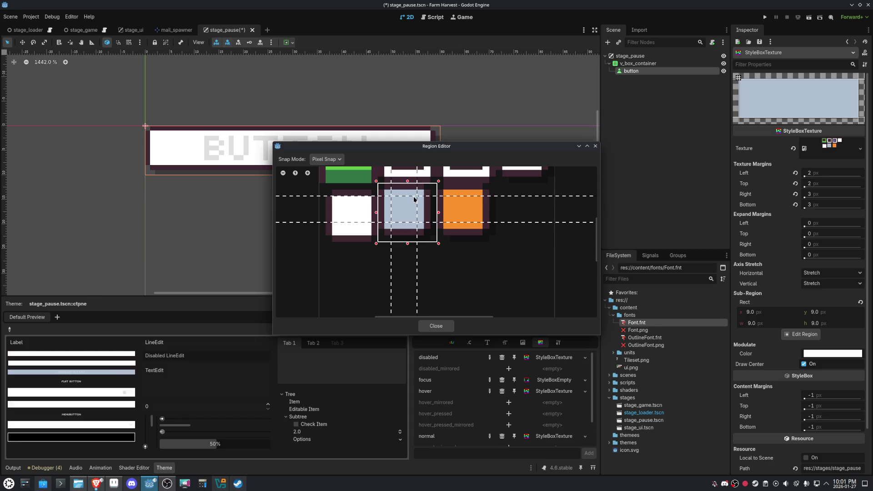
pyautogui.click(440, 326)
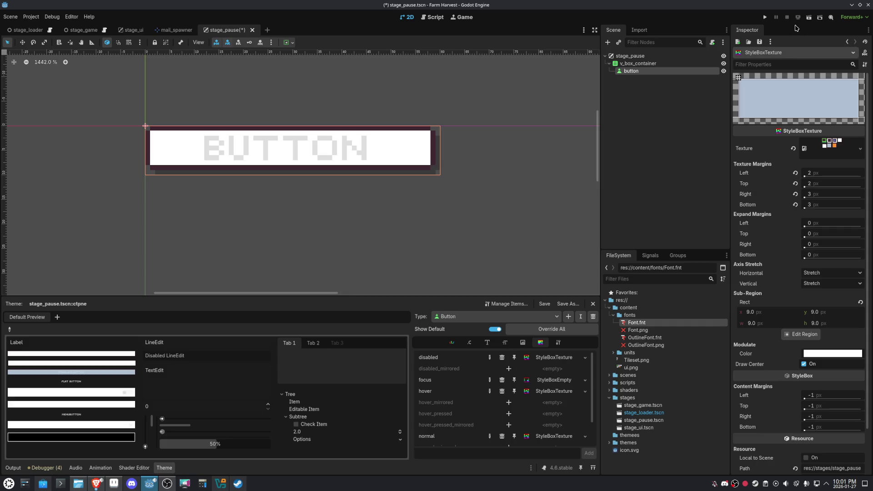
# - Run the pause scene, try the themed button's hover and pressed looks, then stop the game
pyautogui.click(810, 17)
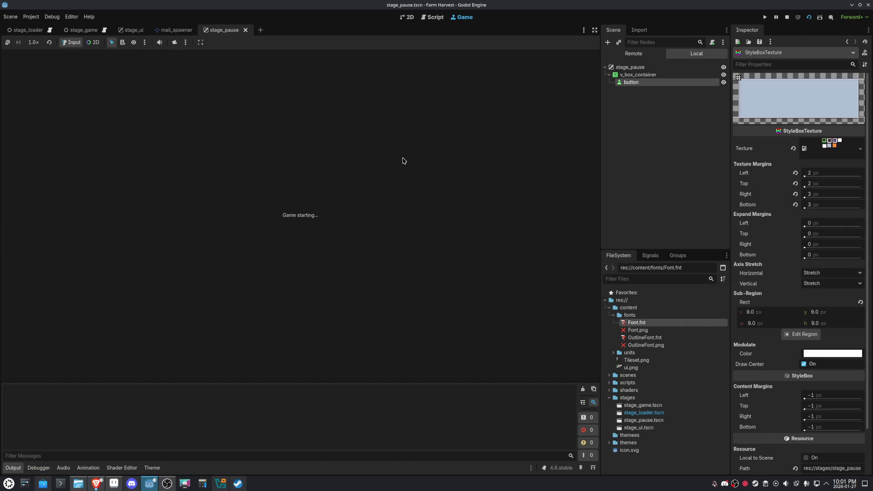
pyautogui.click(174, 110)
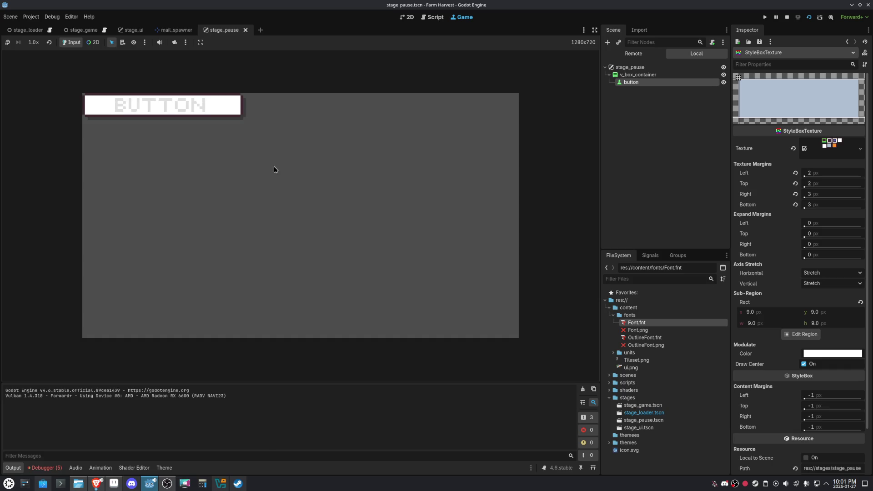
pyautogui.click(207, 103)
pyautogui.click(208, 103)
pyautogui.click(209, 104)
pyautogui.click(788, 17)
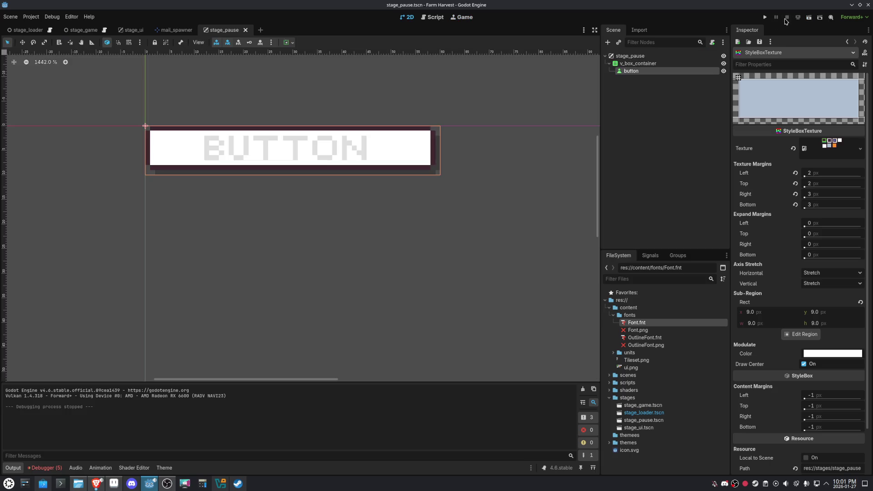
pyautogui.click(627, 72)
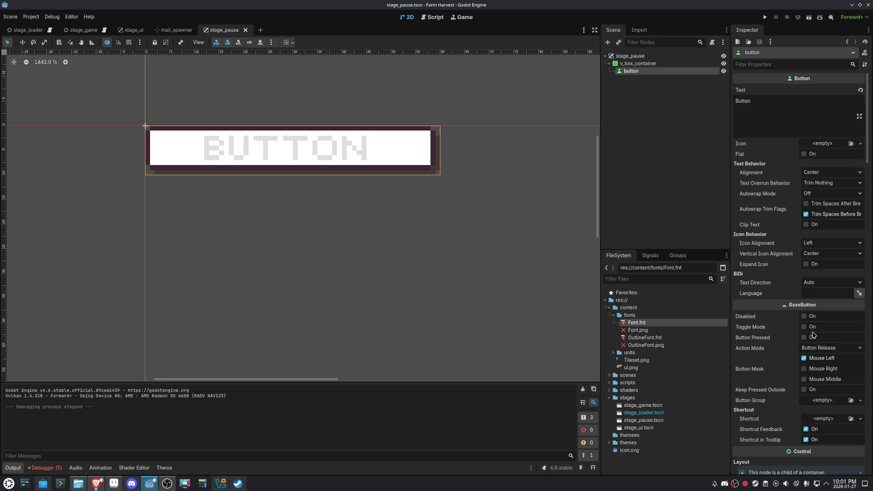
# - Set the button's Custom Minimum Size to x 5 and y 14 px, then select the VBoxContainer
pyautogui.scroll(-5, 814, 335)
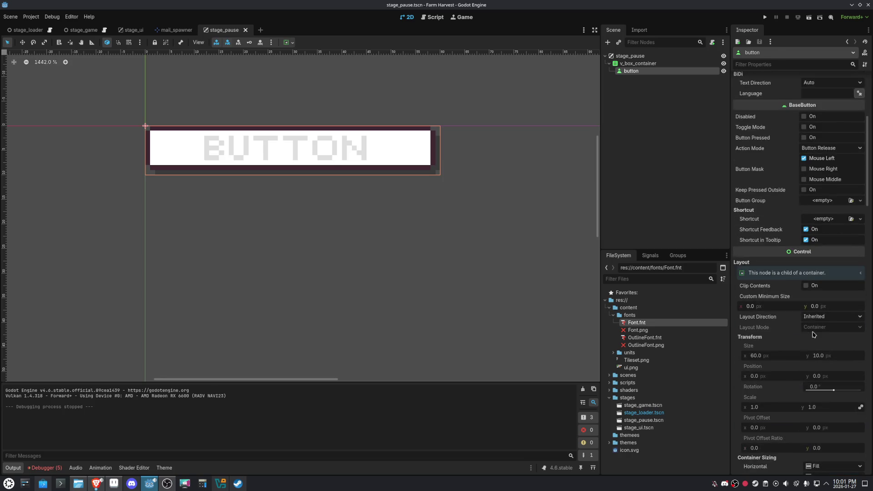
pyautogui.scroll(5, 813, 336)
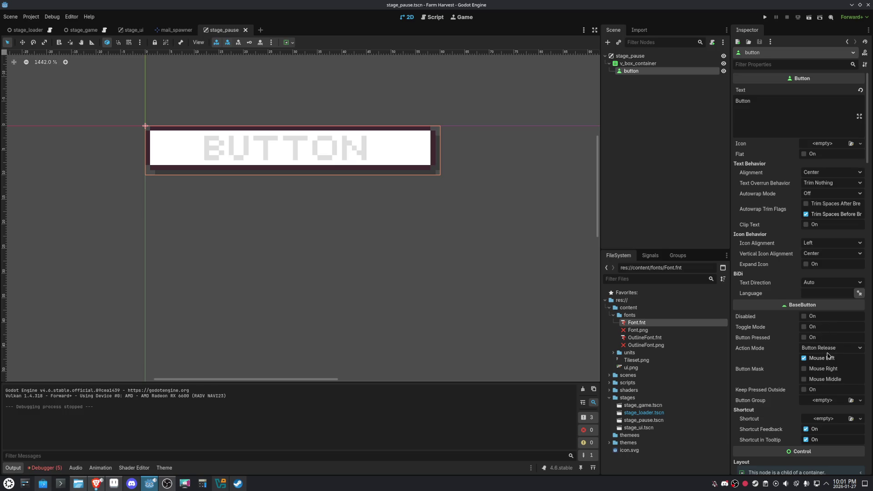
pyautogui.scroll(-5, 828, 356)
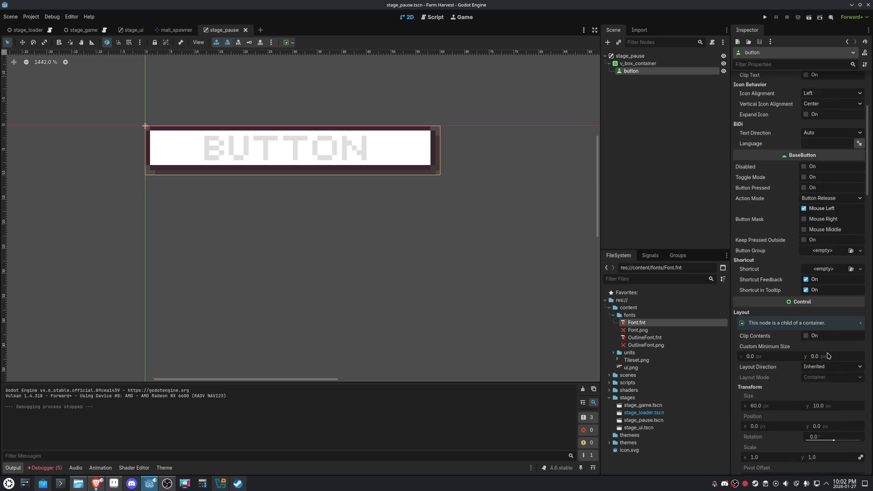
pyautogui.click(780, 359)
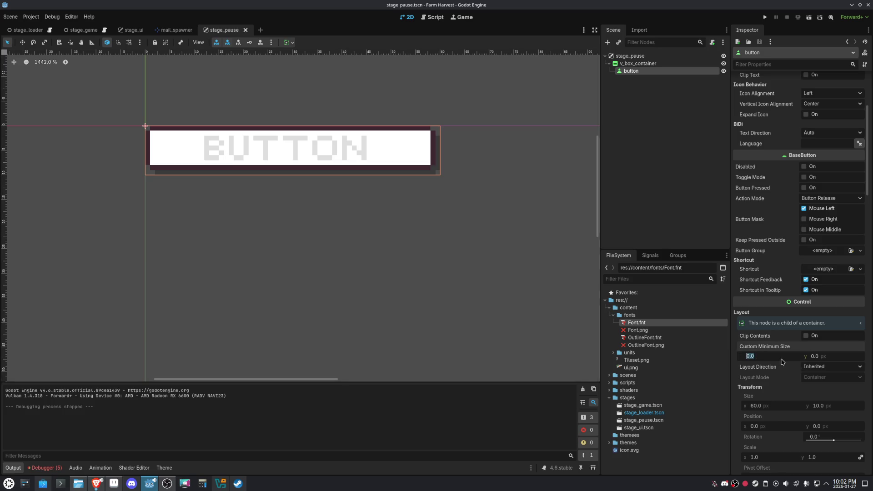
pyautogui.write('5')
pyautogui.click(829, 359)
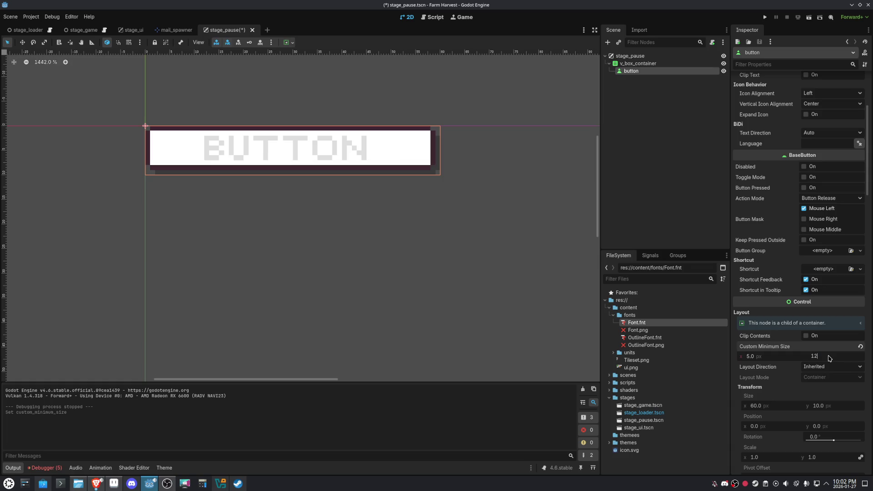
pyautogui.press('Return')
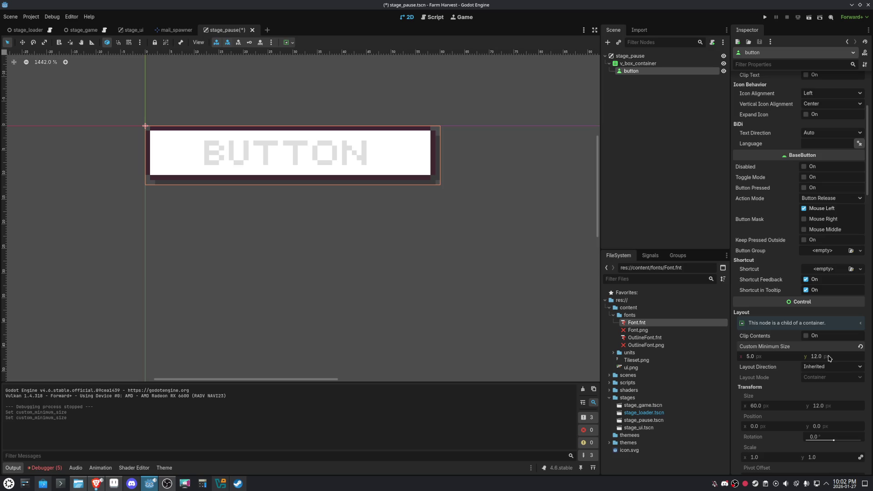
pyautogui.click(830, 358)
pyautogui.write('14')
pyautogui.press('Return')
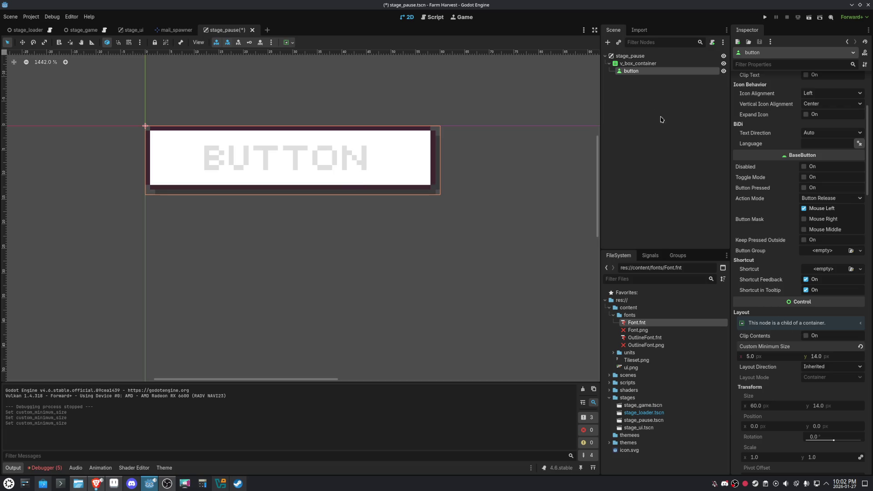
pyautogui.click(646, 64)
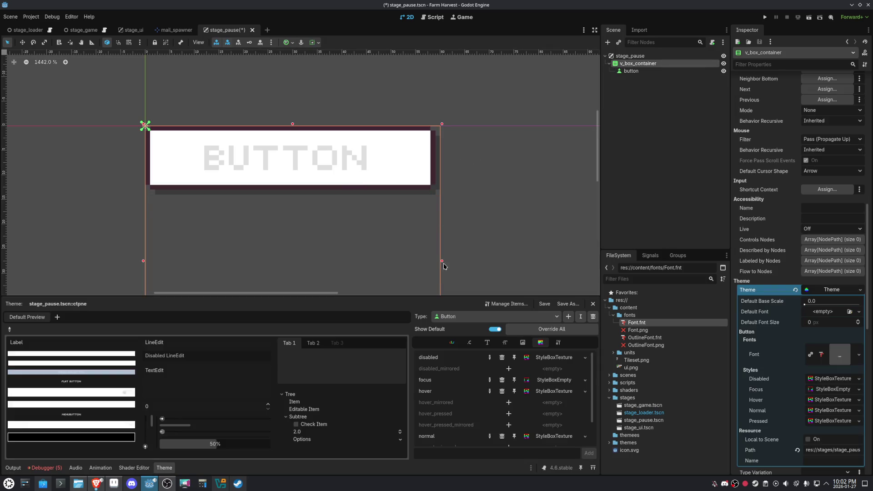
# - Widen the container and override font_color, font_disabled_color, font_focus_color and font_hover_color in the Button theme
pyautogui.moveTo(443, 261)
pyautogui.mouseDown()
pyautogui.moveTo(323, 262)
pyautogui.moveTo(462, 262)
pyautogui.mouseUp()
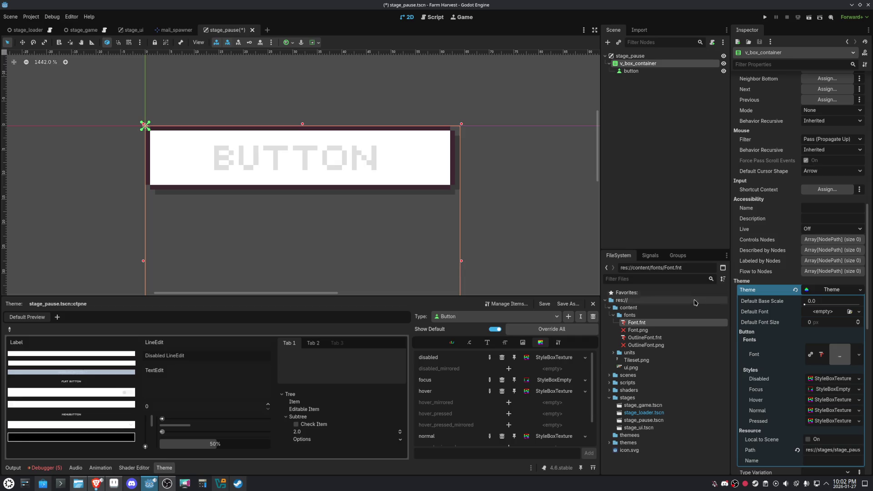
pyautogui.click(452, 343)
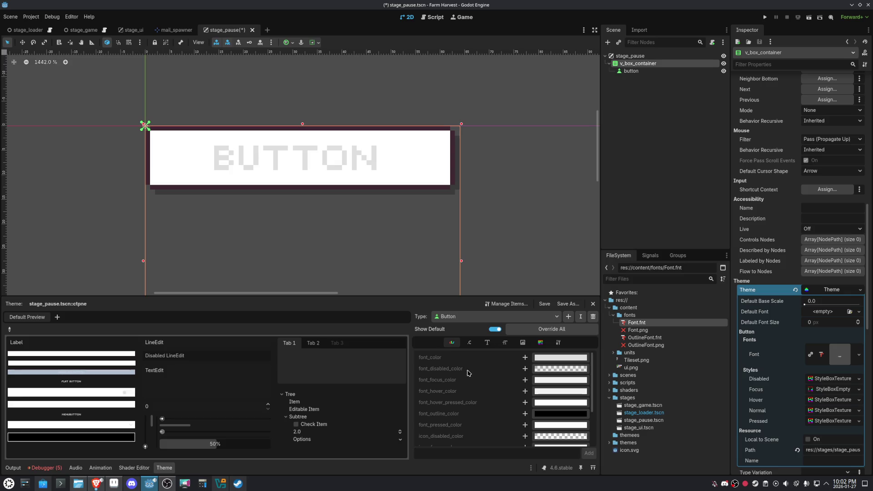
pyautogui.click(525, 358)
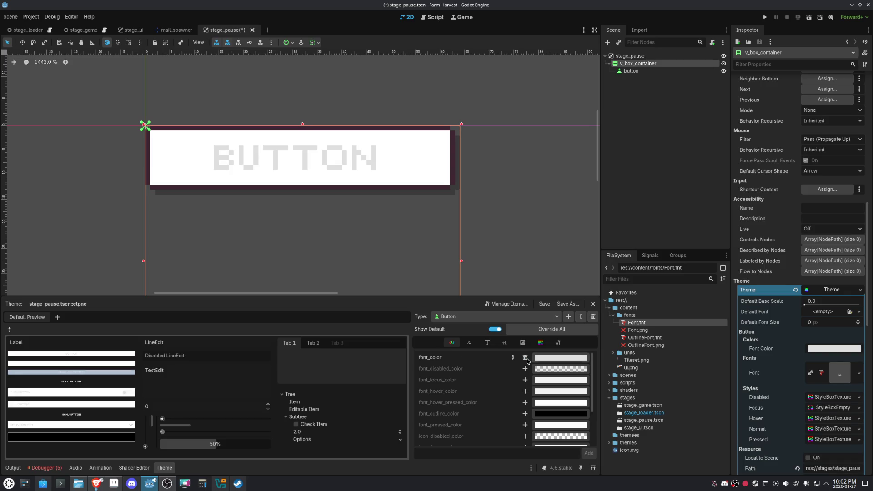
pyautogui.click(525, 369)
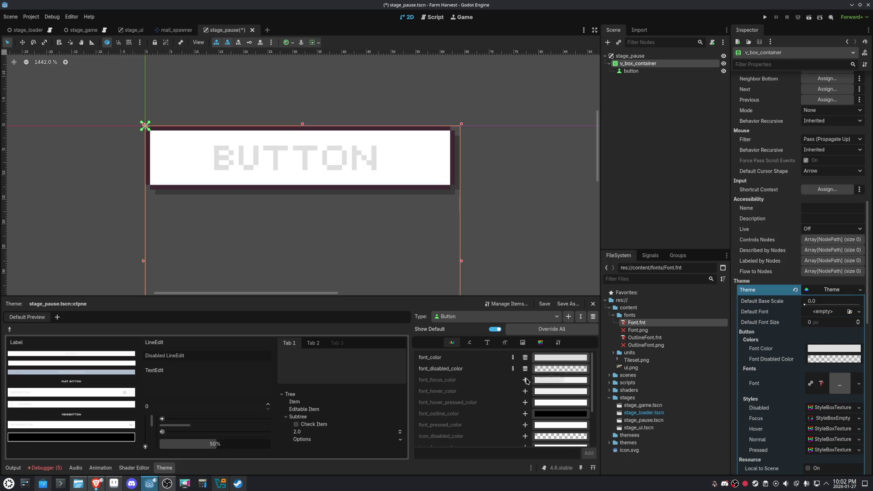
pyautogui.click(526, 380)
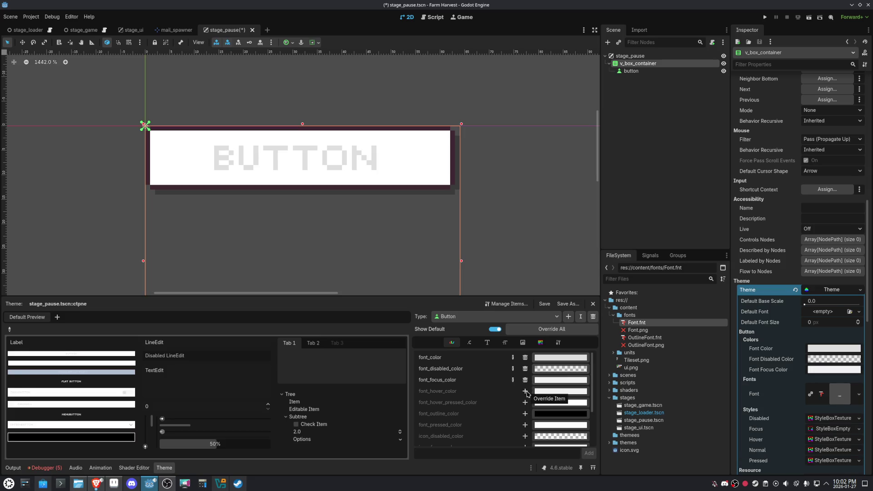
pyautogui.click(526, 392)
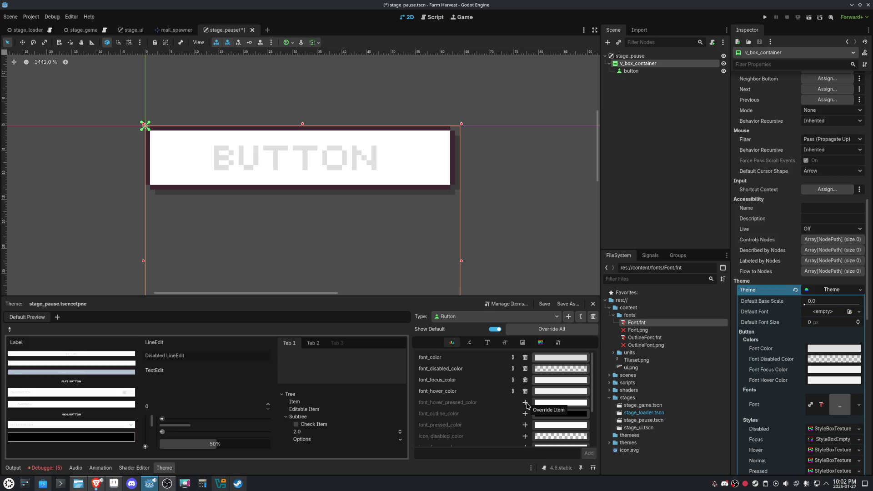
# - Add icon_normal_color and icon_pressed_color overrides to the Button theme
pyautogui.scroll(-2, 528, 406)
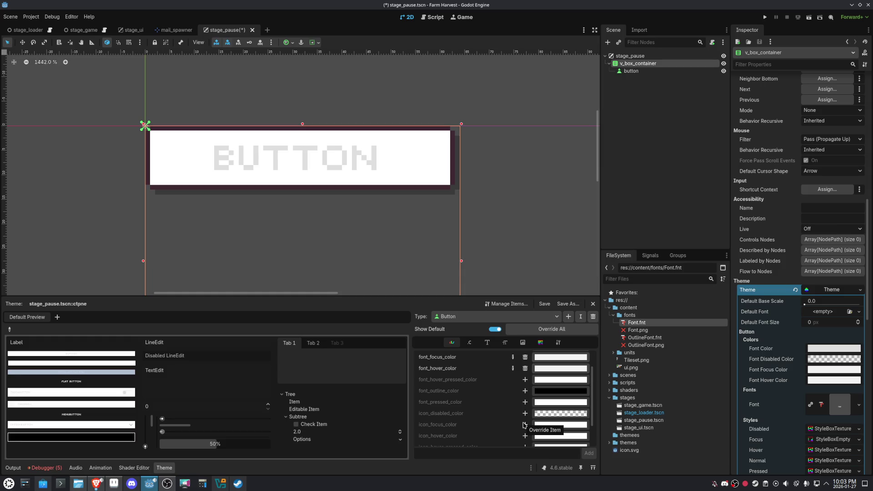
pyautogui.scroll(-3, 524, 425)
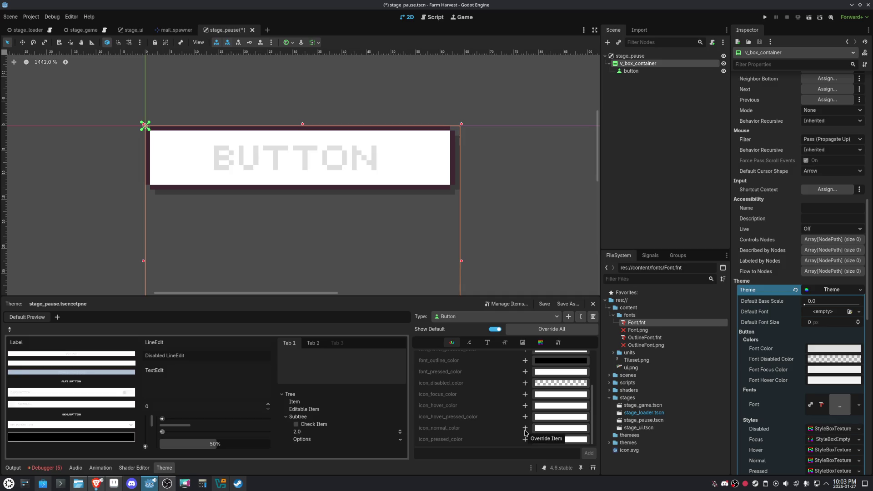
pyautogui.click(525, 428)
pyautogui.click(526, 440)
# - Set icon_pressed_color and icon_normal_color to the dark purple swatch
pyautogui.click(544, 439)
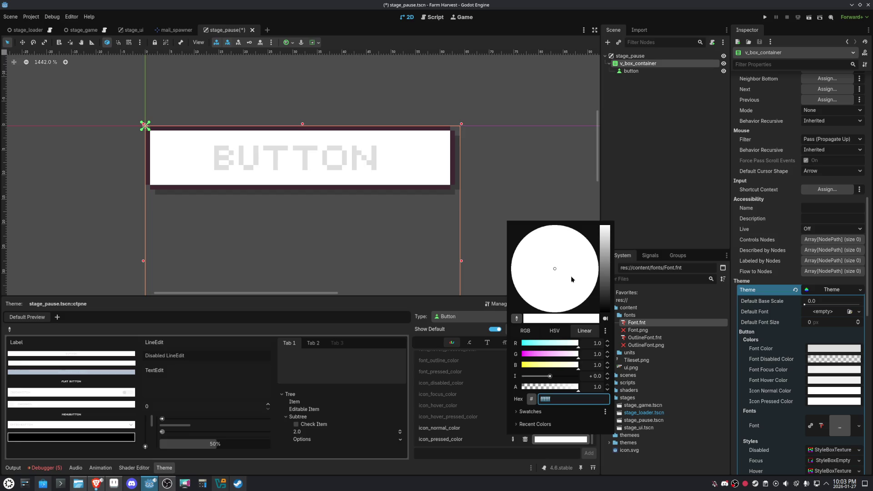
pyautogui.click(536, 411)
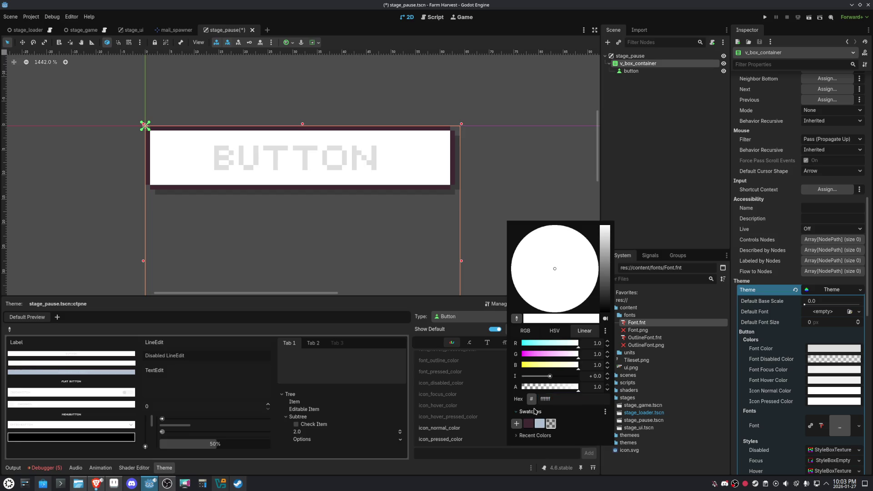
pyautogui.click(529, 424)
pyautogui.click(492, 461)
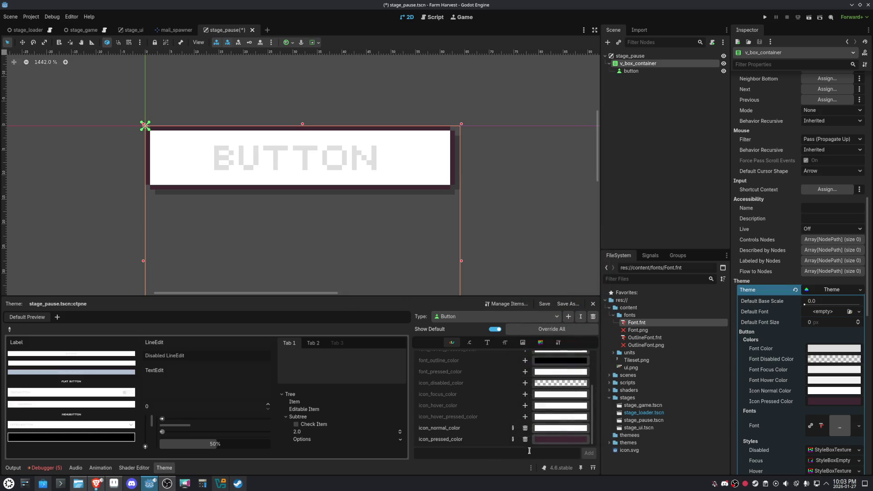
pyautogui.click(549, 430)
pyautogui.click(524, 400)
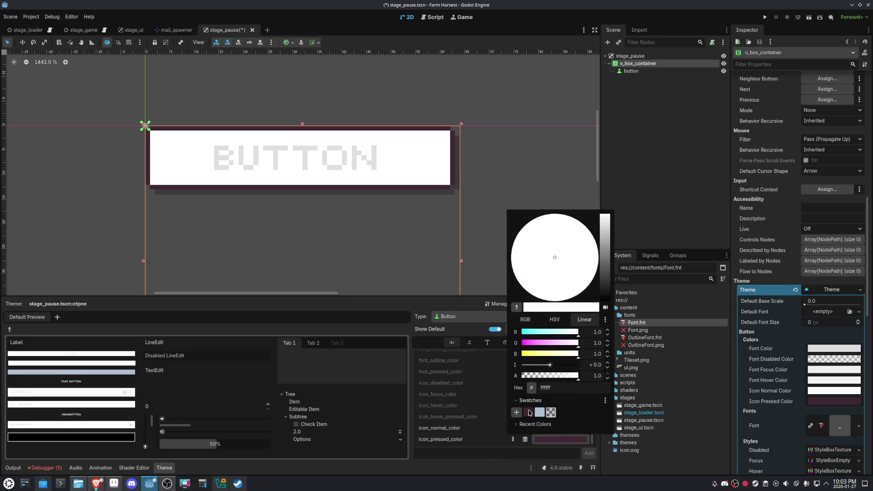
pyautogui.click(528, 412)
pyautogui.click(491, 468)
# - Make the button's font_color dark purple 3f2832
pyautogui.scroll(-1, 555, 425)
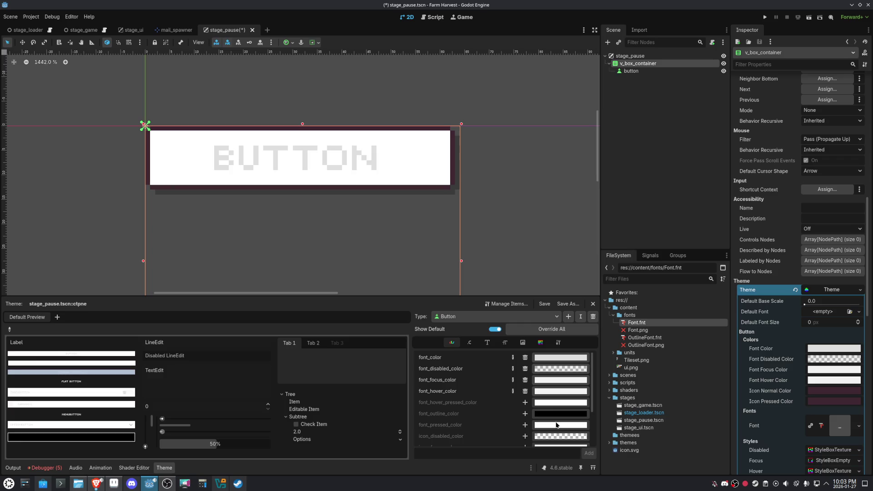
pyautogui.click(549, 358)
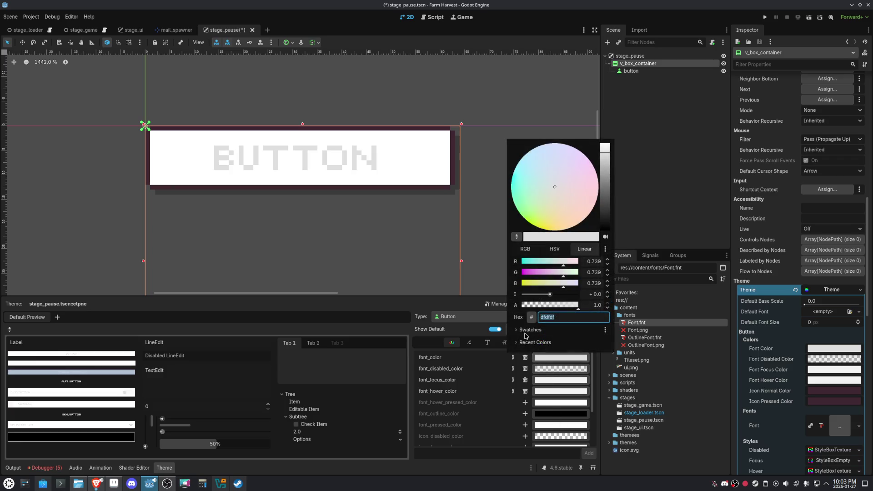
pyautogui.click(527, 330)
pyautogui.click(529, 342)
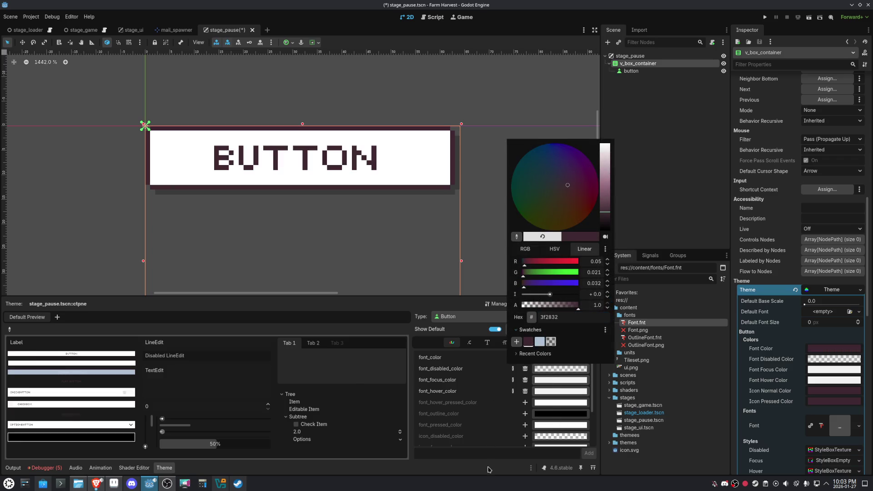
pyautogui.click(488, 469)
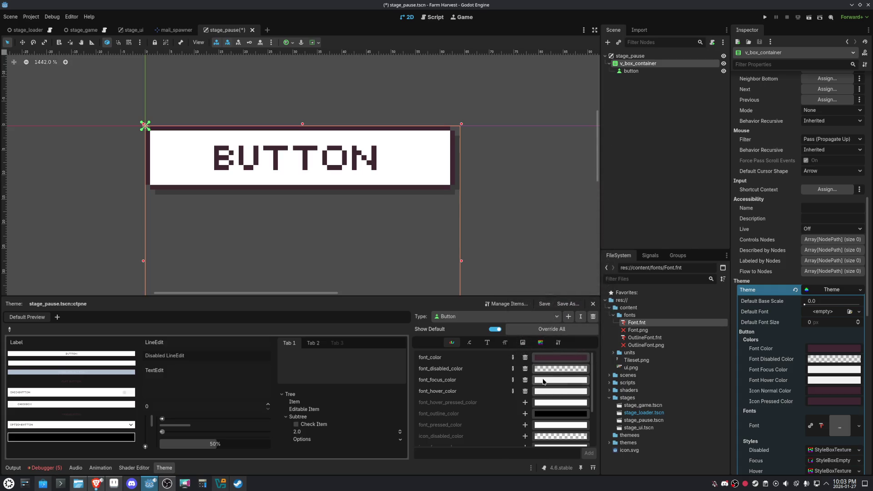
# - Give font_focus_color the same dark 3f2832, then sample the orange tile's colour in Aseprite
pyautogui.click(545, 381)
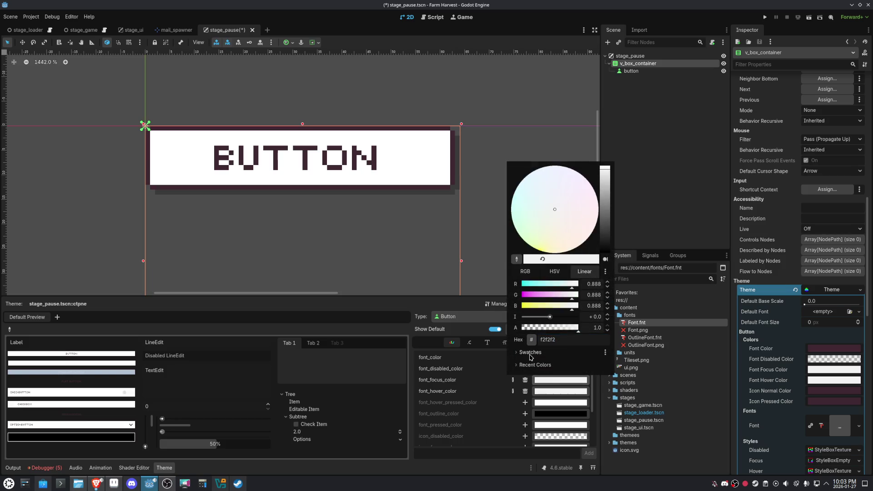
pyautogui.click(528, 364)
pyautogui.click(514, 453)
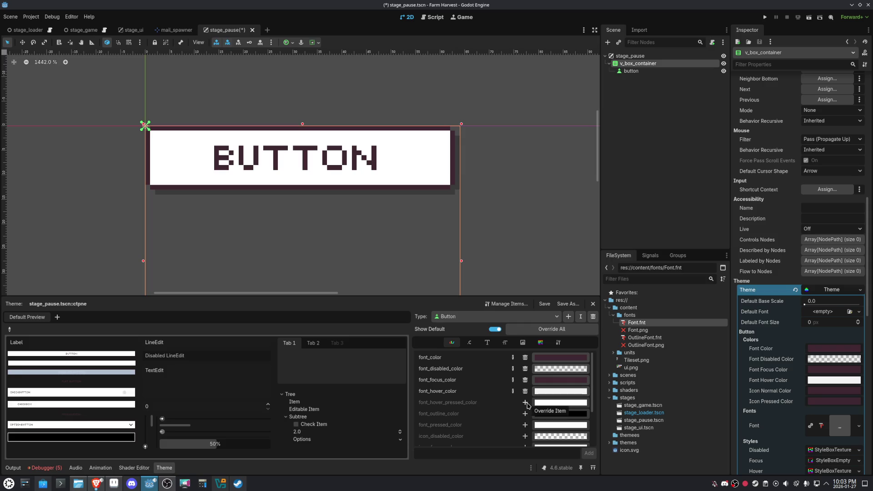
pyautogui.click(114, 483)
pyautogui.keyDown('alt'); pyautogui.click(473, 173); pyautogui.keyUp('alt')
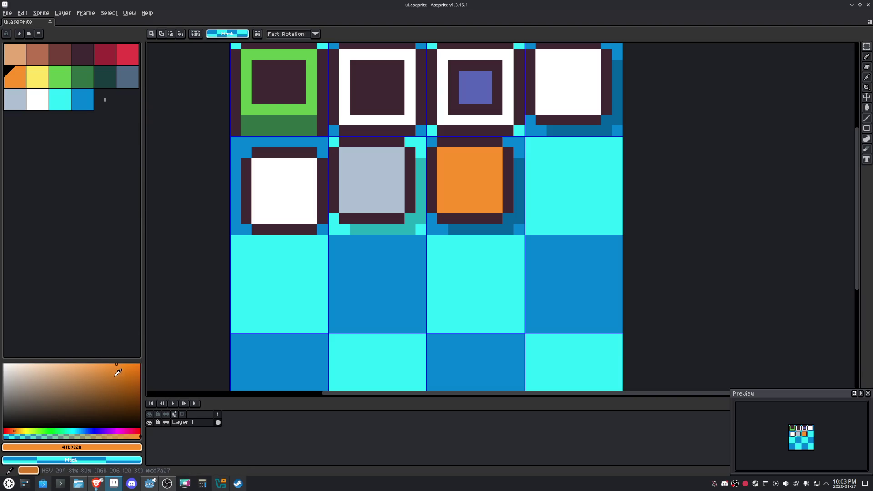
# - Lighten the sampled orange foreground colour to ffb063 using the HSV adjustments
pyautogui.click(117, 384)
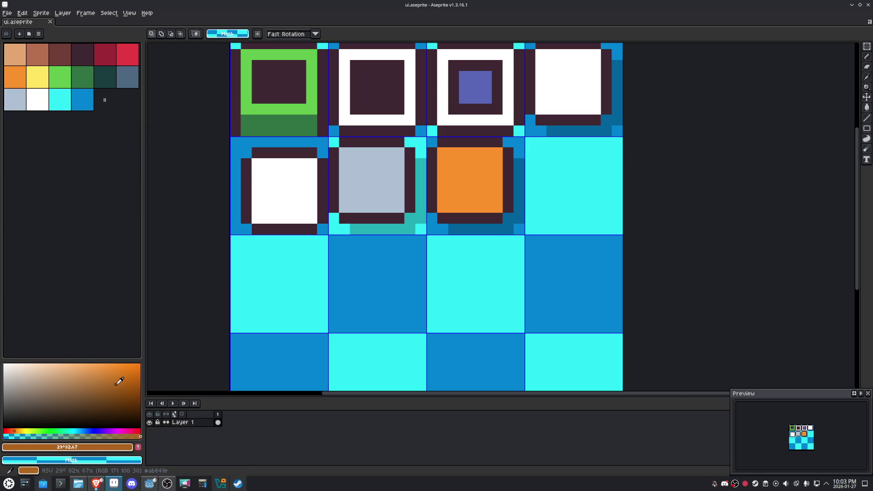
pyautogui.keyDown('alt'); pyautogui.click(473, 178); pyautogui.keyUp('alt')
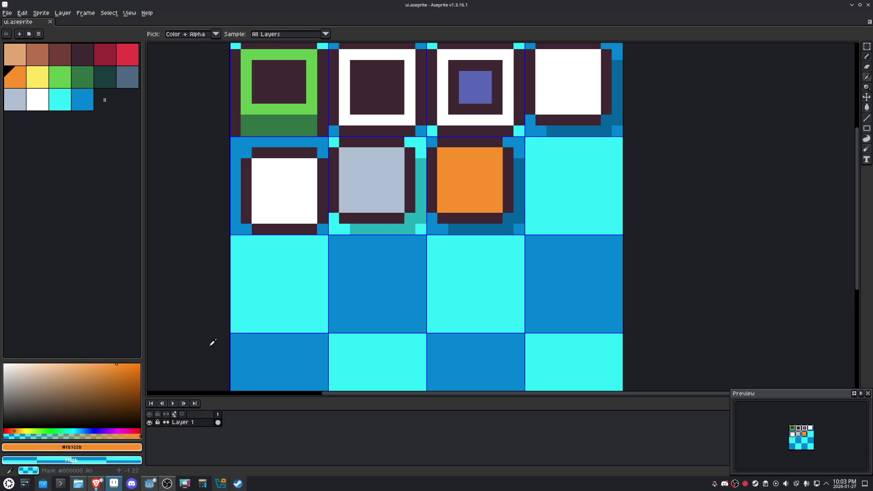
pyautogui.click(86, 364)
pyautogui.click(108, 447)
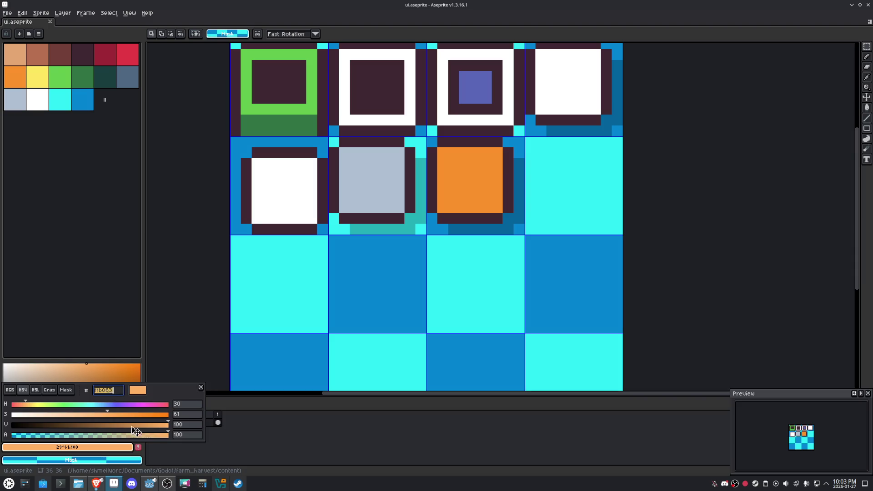
pyautogui.click(150, 483)
# - Back in Godot, paste ffb063 as the Button theme's font_hover_color
pyautogui.moveTo(227, 487)
pyautogui.click(150, 483)
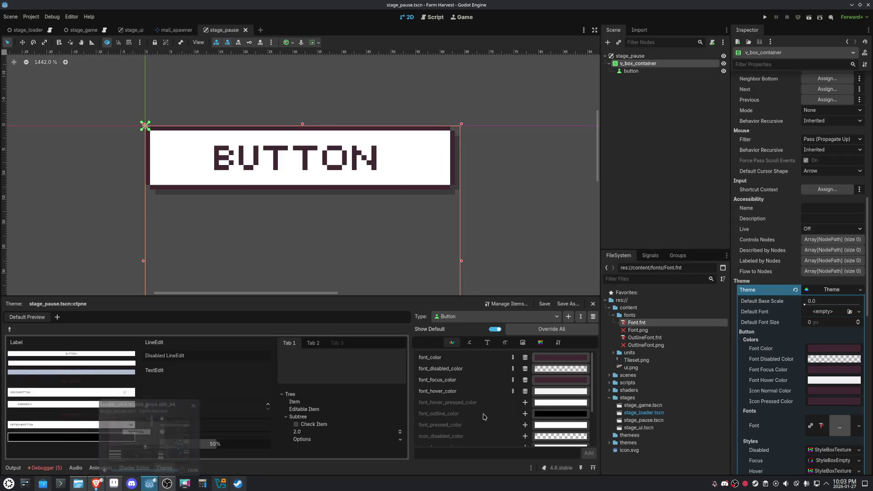
pyautogui.click(544, 401)
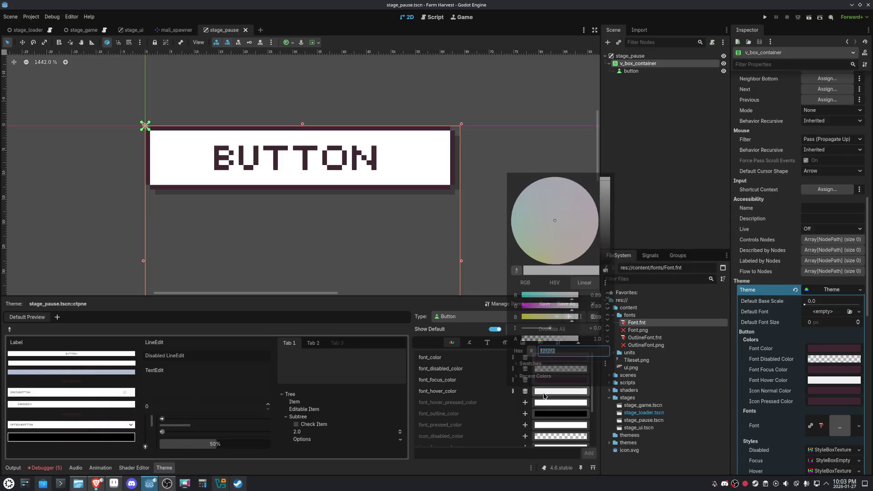
pyautogui.write('ffb063')
pyautogui.press('Return')
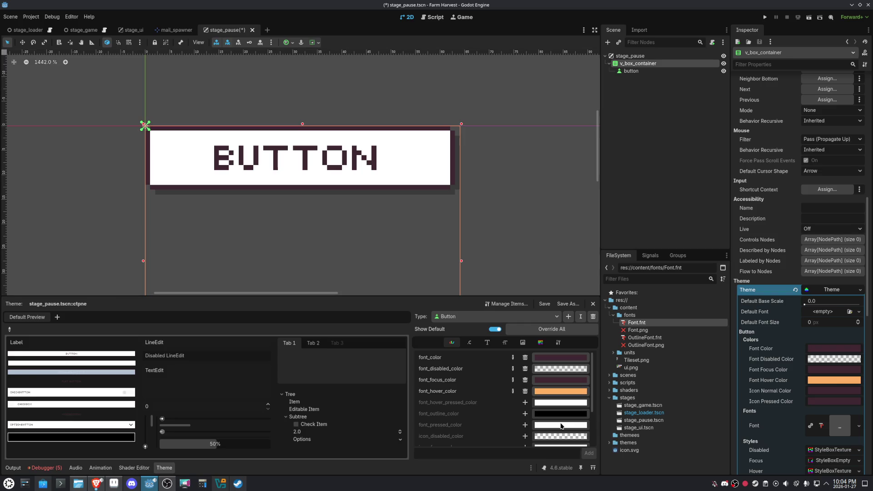
# - Add a font_pressed_color override set to dark 3f2832
pyautogui.click(525, 425)
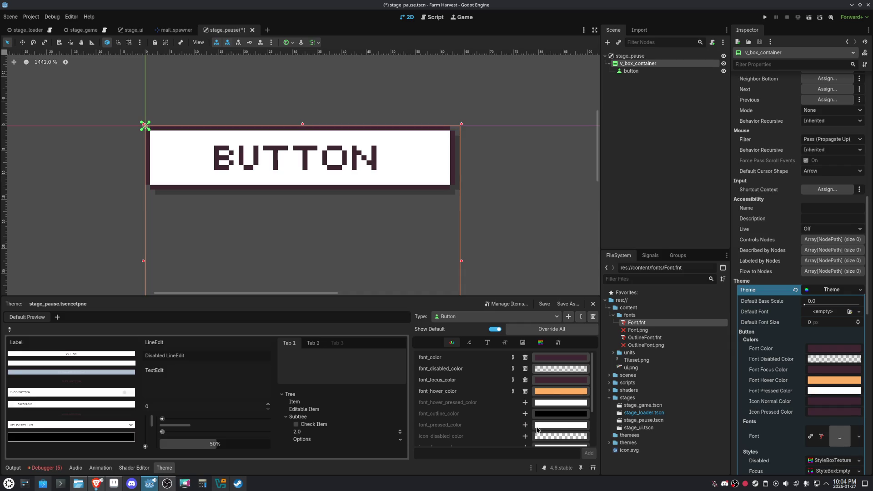
pyautogui.click(544, 429)
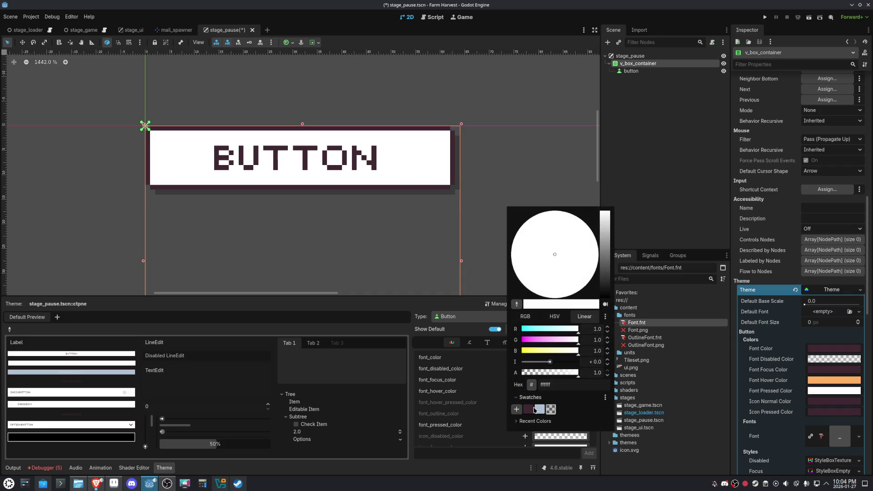
pyautogui.click(528, 409)
pyautogui.scroll(-2, 570, 424)
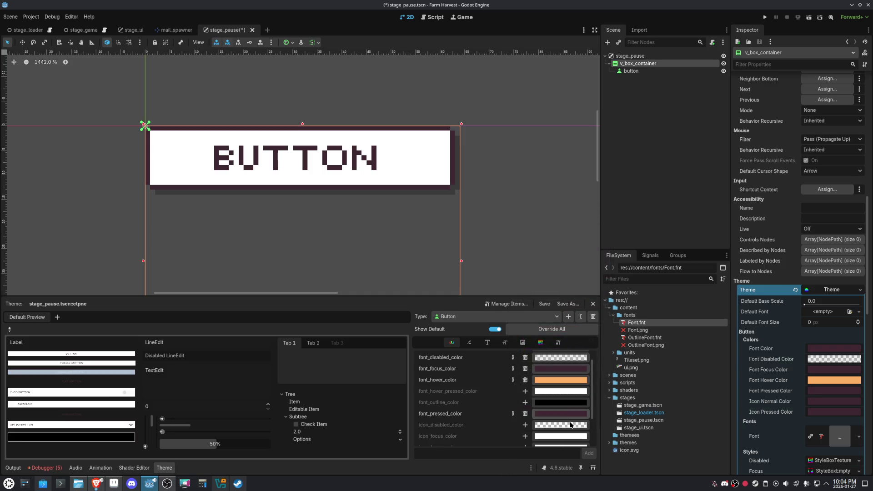
pyautogui.scroll(-4, 569, 424)
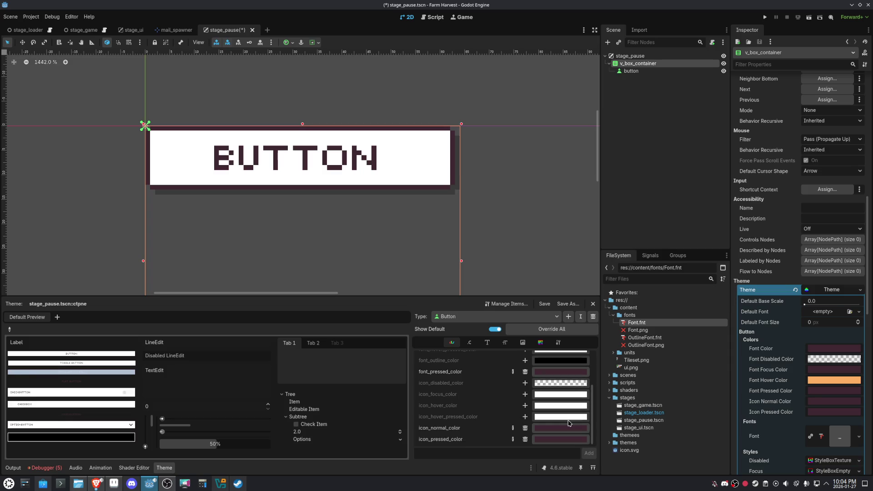
pyautogui.scroll(5, 568, 423)
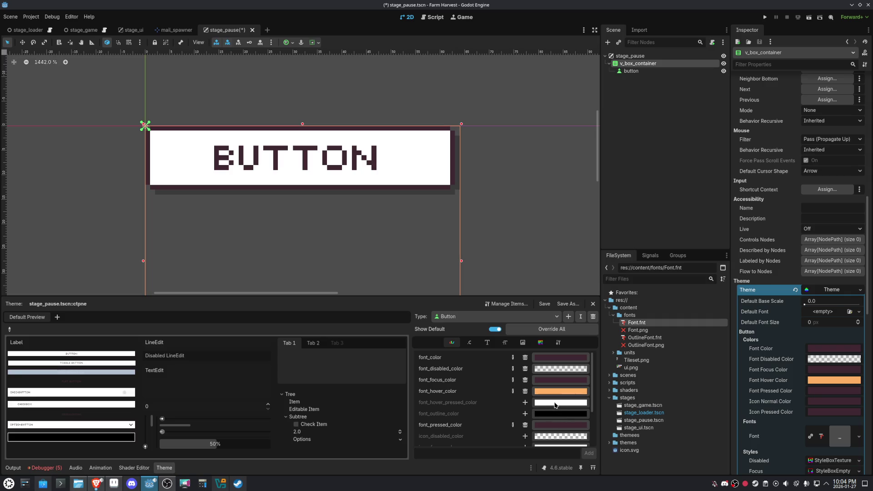
# - Add font_hover_pressed_color set to ffb063 and save the pause scene
pyautogui.click(556, 391)
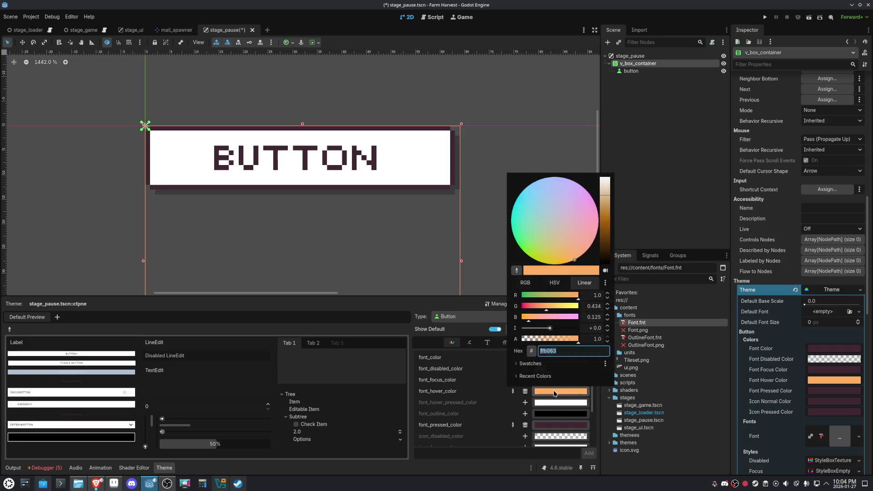
pyautogui.doubleClick(550, 351)
pyautogui.hotkey('ctrl', 'c')
pyautogui.click(552, 404)
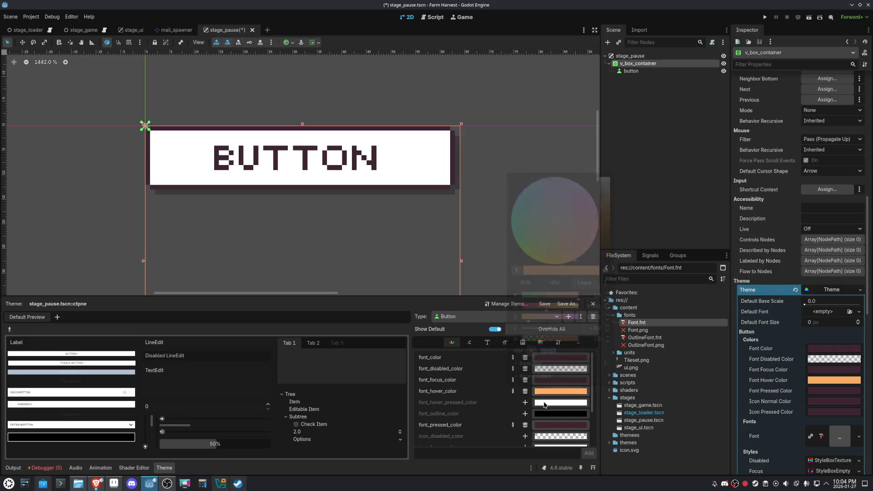
pyautogui.click(553, 402)
pyautogui.hotkey('ctrl', 'v')
pyautogui.press('Return')
pyautogui.hotkey('ctrl', 's')
pyautogui.click(114, 483)
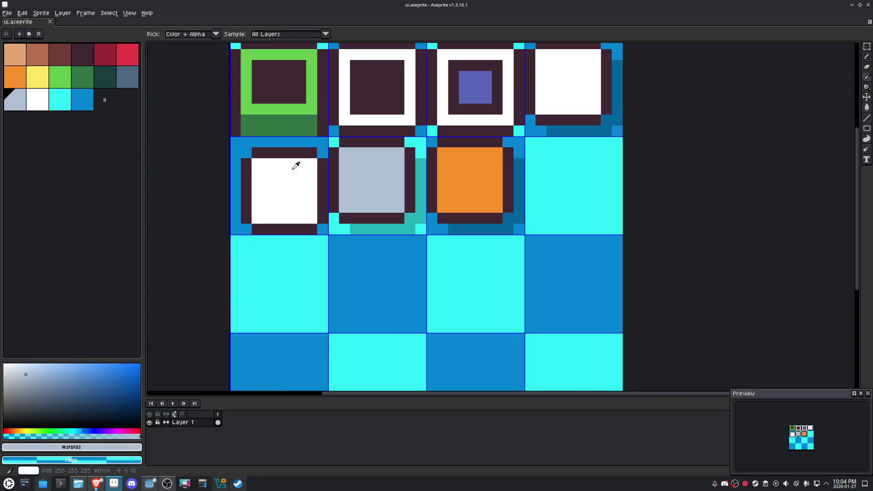
# - Pick the slate-blue palette colour in Aseprite and copy its hex value 4f6781
pyautogui.click(127, 76)
pyautogui.click(107, 447)
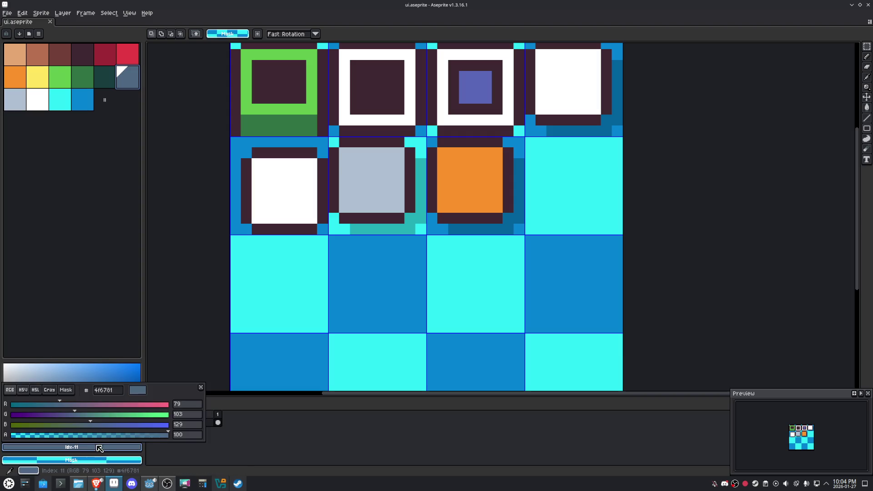
pyautogui.click(105, 391)
pyautogui.press('Escape')
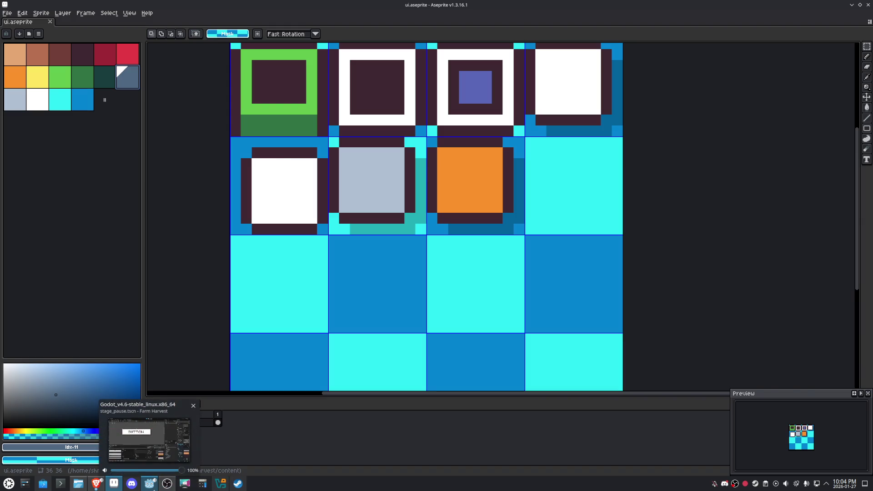
pyautogui.click(154, 488)
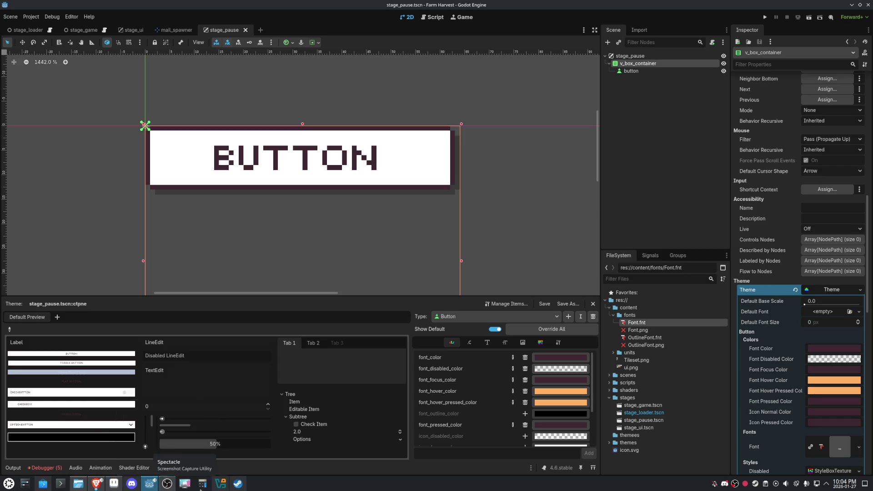
# - Set the Button theme's font_disabled_color to blue-grey 4f6781
pyautogui.click(553, 368)
pyautogui.write('4f6781')
pyautogui.press('Return')
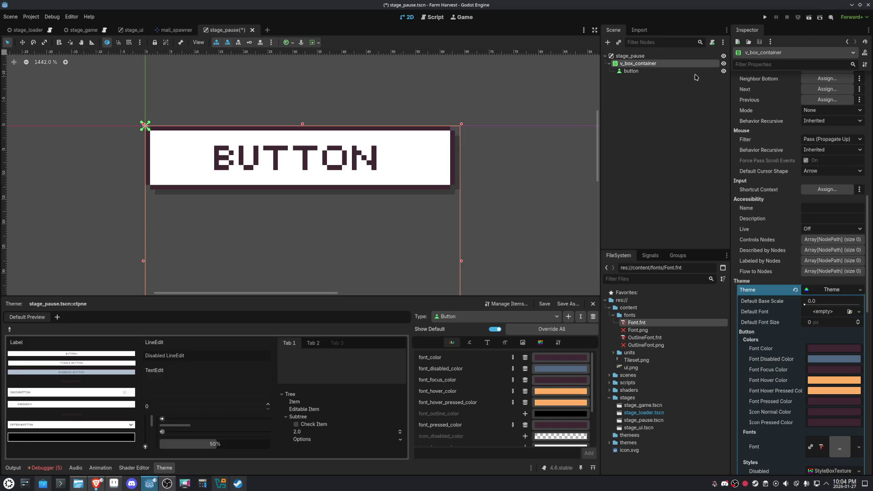
# - Duplicate the button as button2, mark it Disabled, and run the pause scene
pyautogui.click(630, 71)
pyautogui.hotkey('ctrl', 'd')
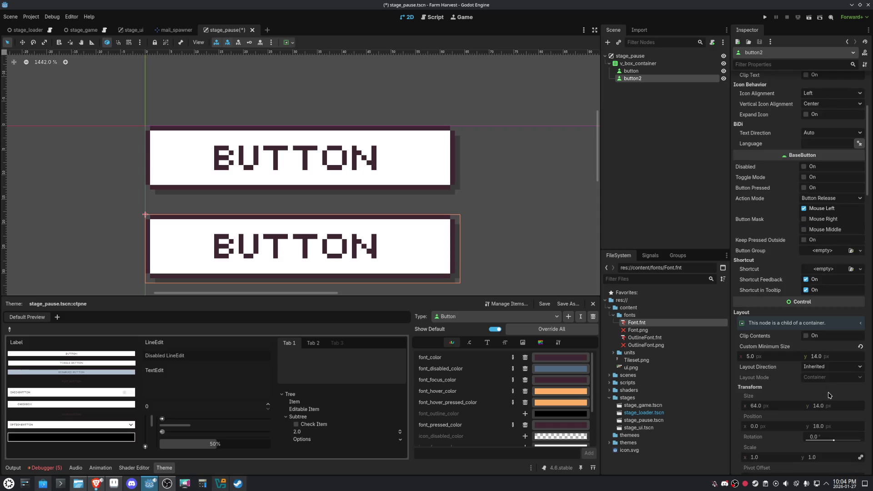
pyautogui.scroll(4, 829, 395)
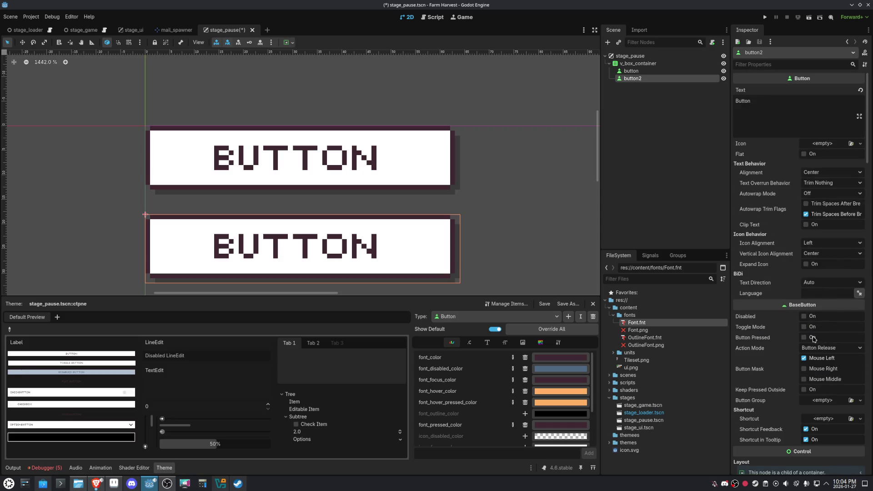
pyautogui.click(804, 316)
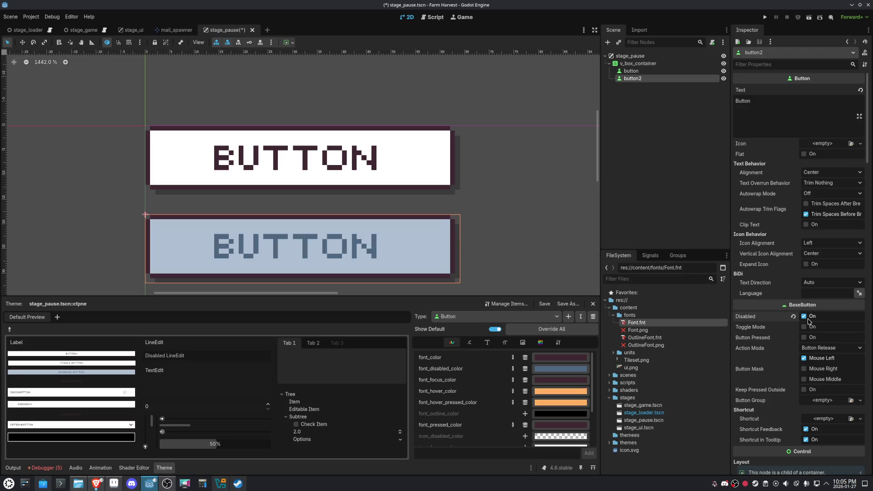
pyautogui.click(809, 17)
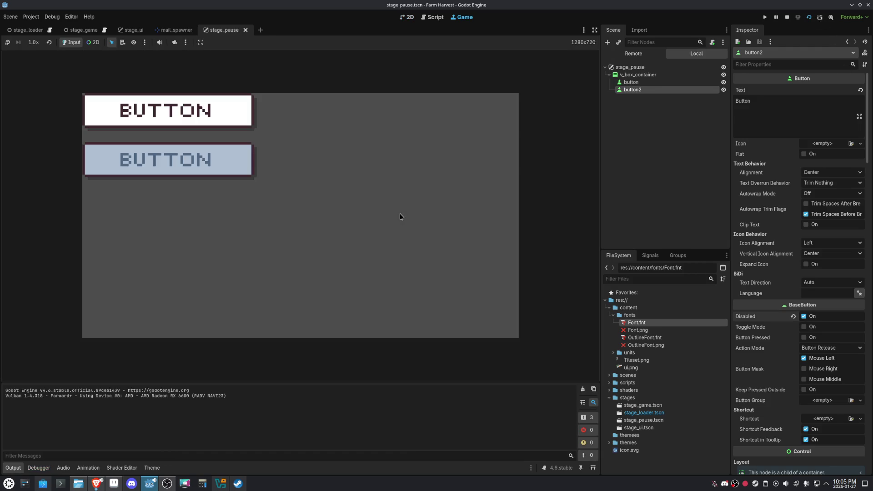
# - Test the top button's hover and pressed looks in the running game, then return to the 2D editor
pyautogui.click(218, 106)
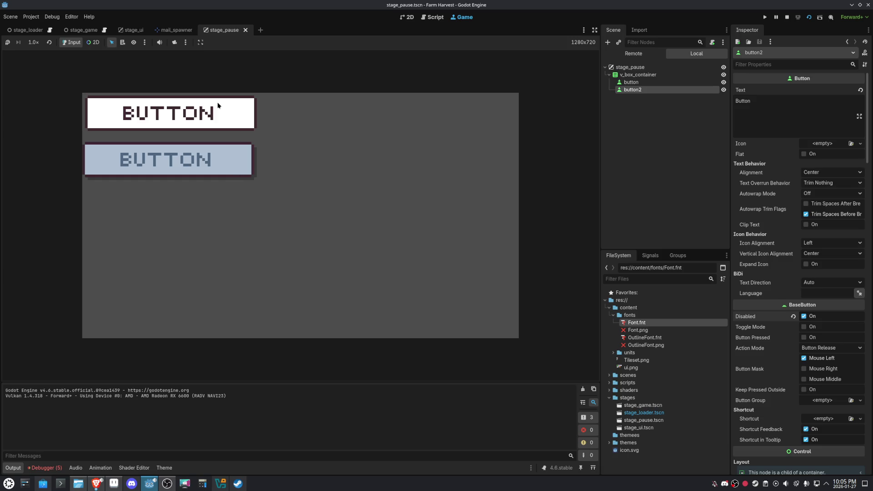
pyautogui.moveTo(217, 113); pyautogui.dragTo(267, 137)
pyautogui.click(238, 124)
pyautogui.click(239, 124)
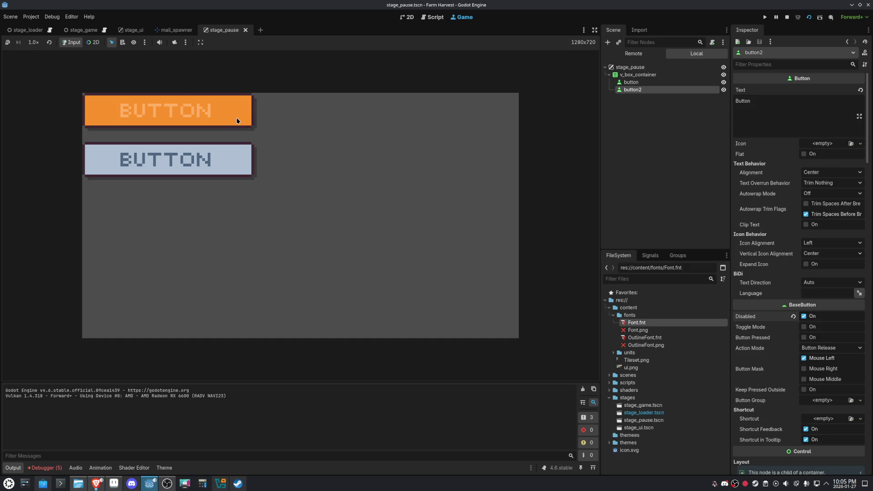
pyautogui.click(237, 121)
pyautogui.click(237, 121)
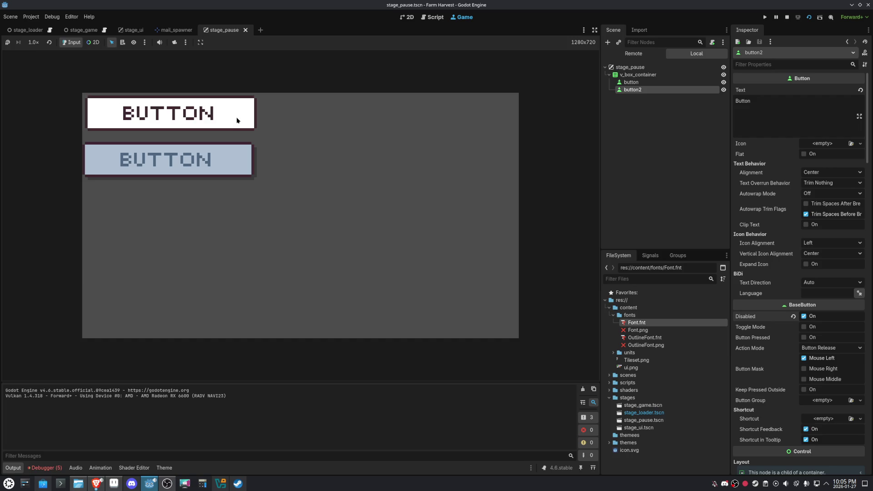
pyautogui.click(237, 121)
pyautogui.click(206, 116)
pyautogui.click(207, 117)
pyautogui.click(206, 117)
pyautogui.click(206, 117)
pyautogui.click(206, 117)
pyautogui.click(206, 117)
pyautogui.click(206, 117)
pyautogui.click(206, 117)
pyautogui.click(211, 110)
pyautogui.click(211, 109)
pyautogui.click(211, 109)
pyautogui.click(211, 110)
pyautogui.click(211, 109)
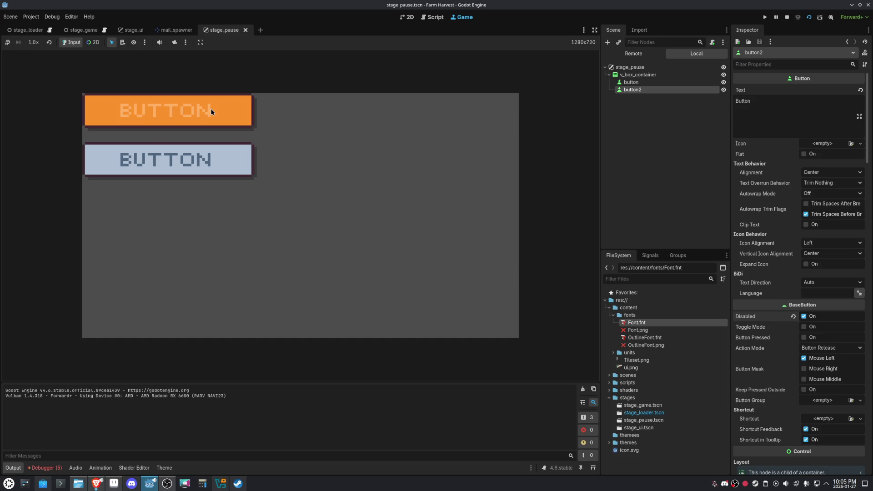
pyautogui.click(211, 111)
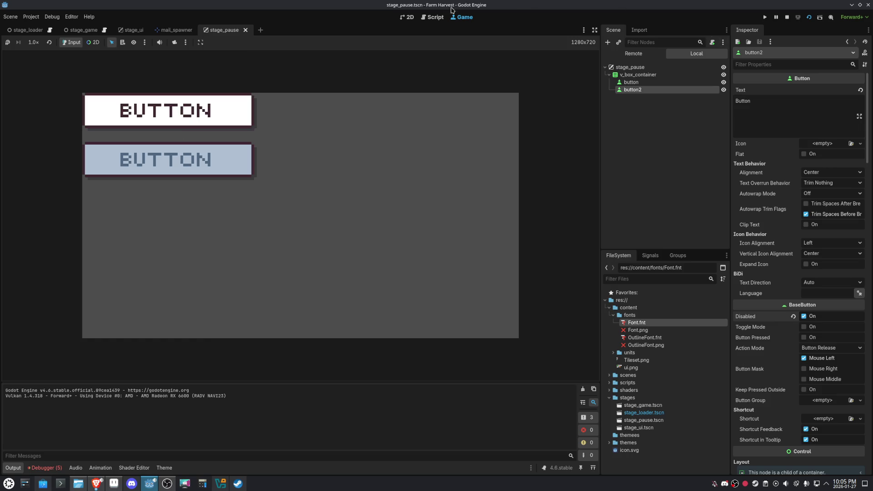
pyautogui.click(406, 17)
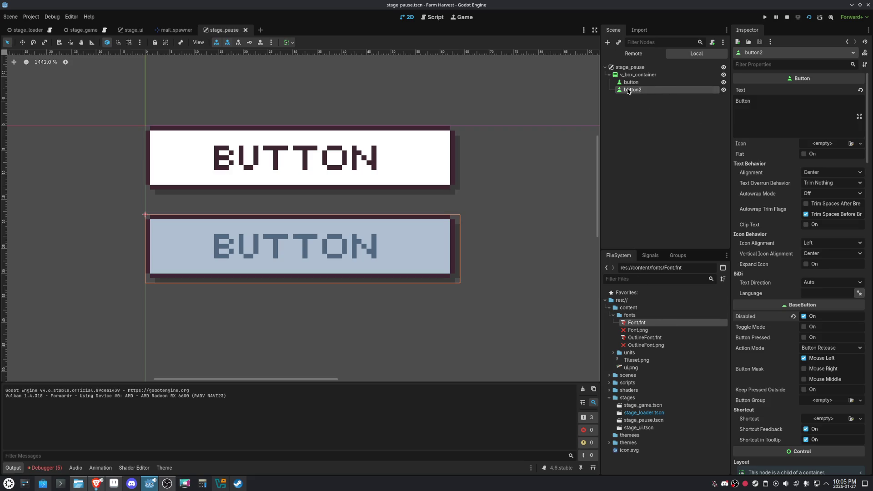
# - Change the Button theme's font_hover_color to white ffffff
pyautogui.click(637, 75)
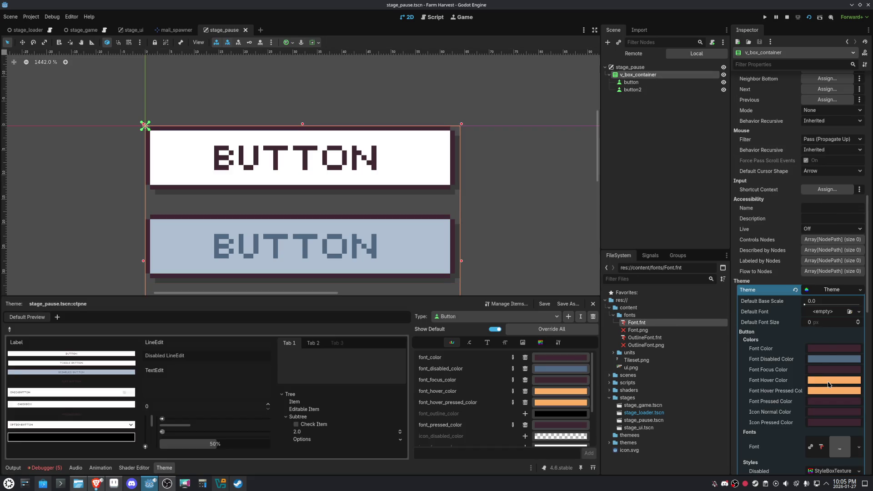
pyautogui.click(559, 392)
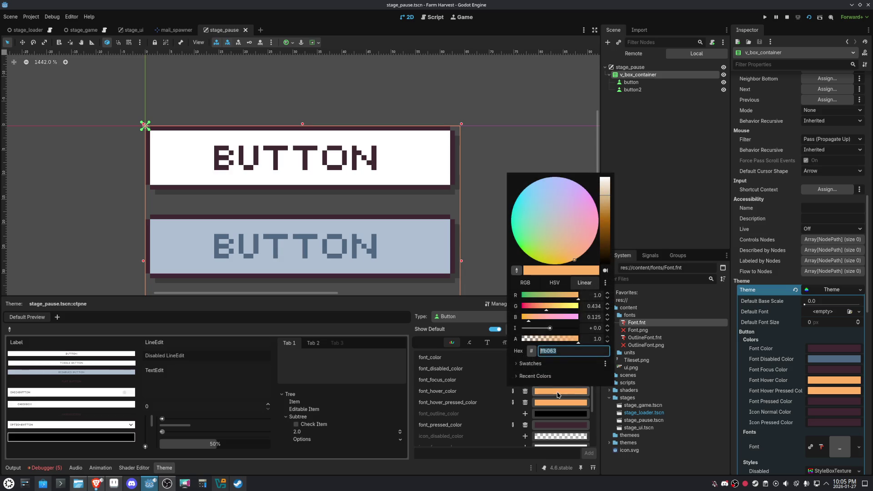
pyautogui.click(536, 364)
pyautogui.click(536, 364)
pyautogui.moveTo(602, 211)
pyautogui.mouseDown()
pyautogui.moveTo(605, 182)
pyautogui.moveTo(637, 331)
pyautogui.mouseUp()
pyautogui.moveTo(606, 255); pyautogui.dragTo(606, 179)
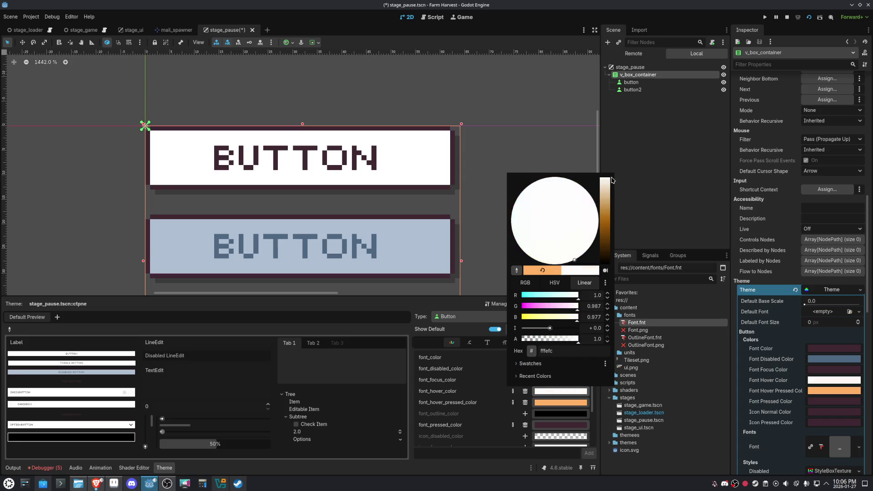
pyautogui.click(590, 194)
pyautogui.click(605, 184)
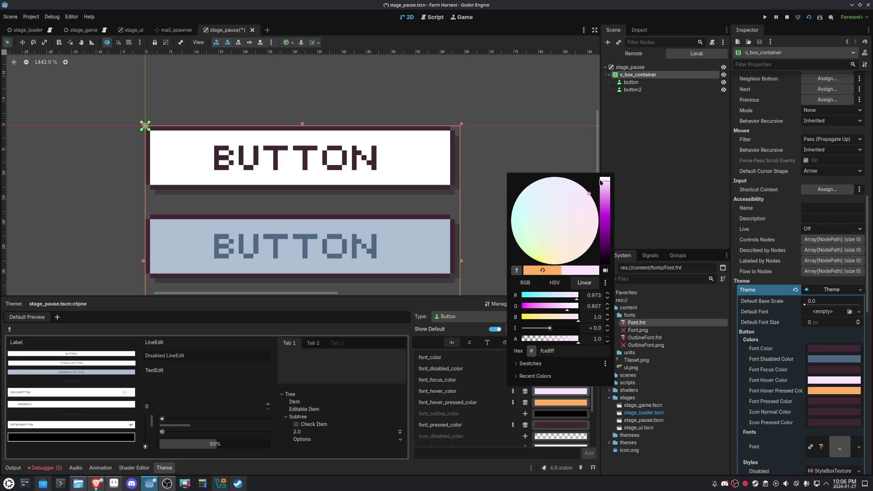
pyautogui.click(605, 180)
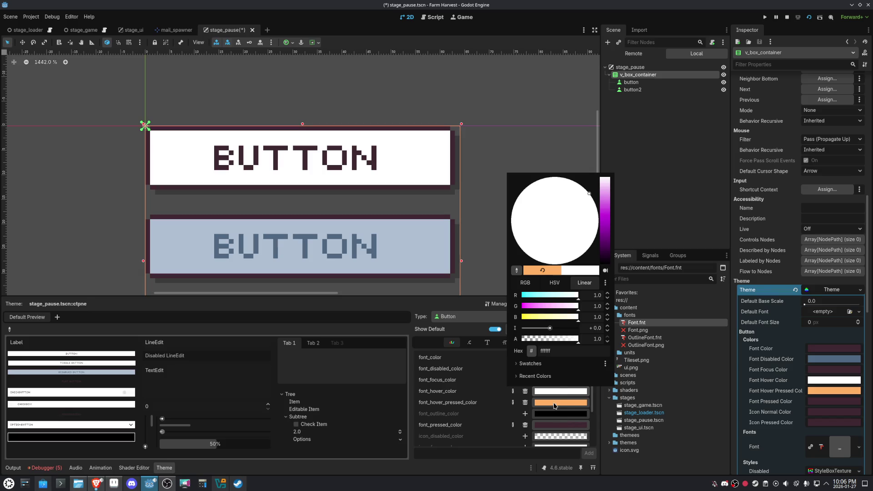
pyautogui.click(562, 351)
# - Set font_hover_pressed_color to ffffff as well
pyautogui.click(570, 408)
pyautogui.write('ffffff')
pyautogui.press('Return')
pyautogui.click(570, 406)
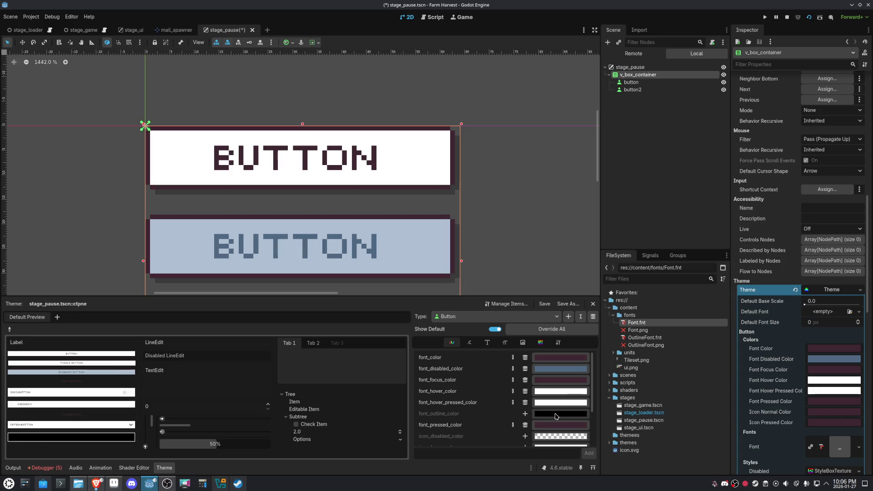
# - Add a fully transparent font_outline_color override, save the scene and run the project
pyautogui.click(525, 415)
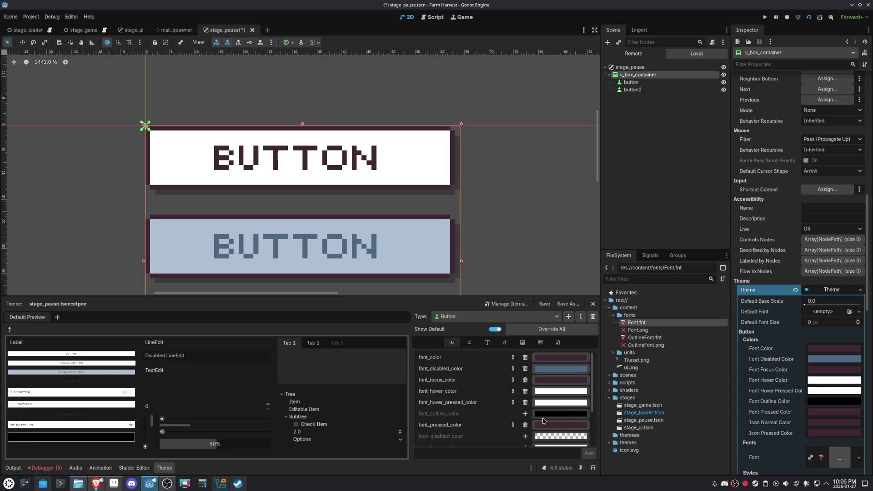
pyautogui.click(561, 414)
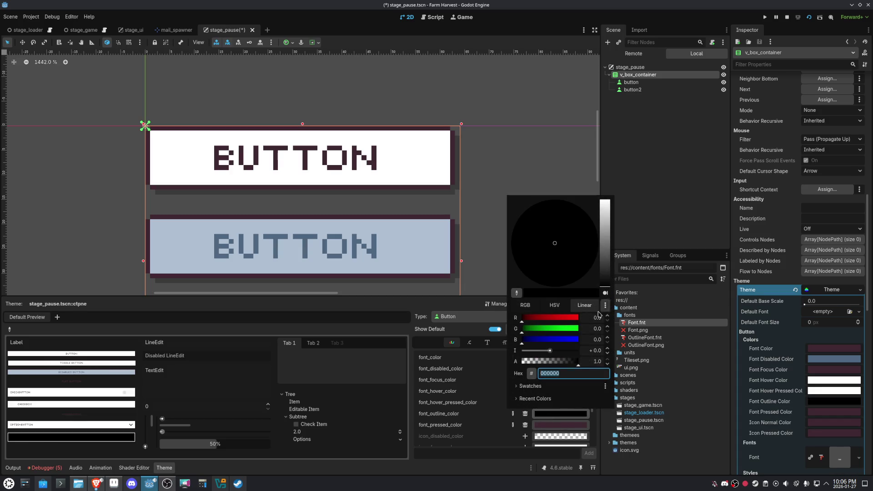
pyautogui.moveTo(569, 362); pyautogui.dragTo(521, 363)
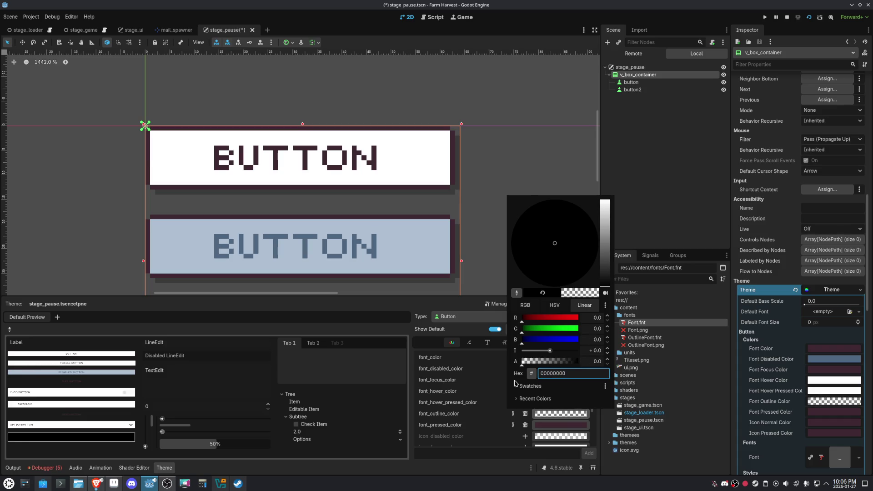
pyautogui.click(504, 472)
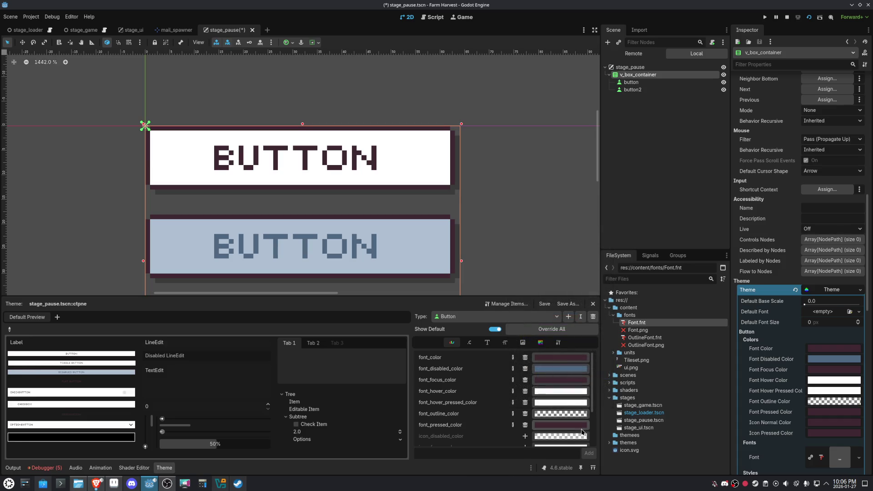
pyautogui.scroll(-3, 582, 416)
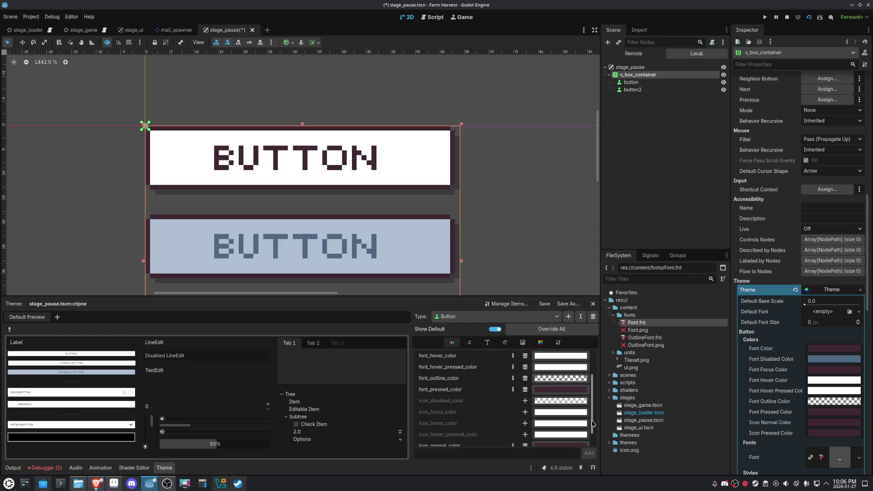
pyautogui.scroll(-1, 577, 413)
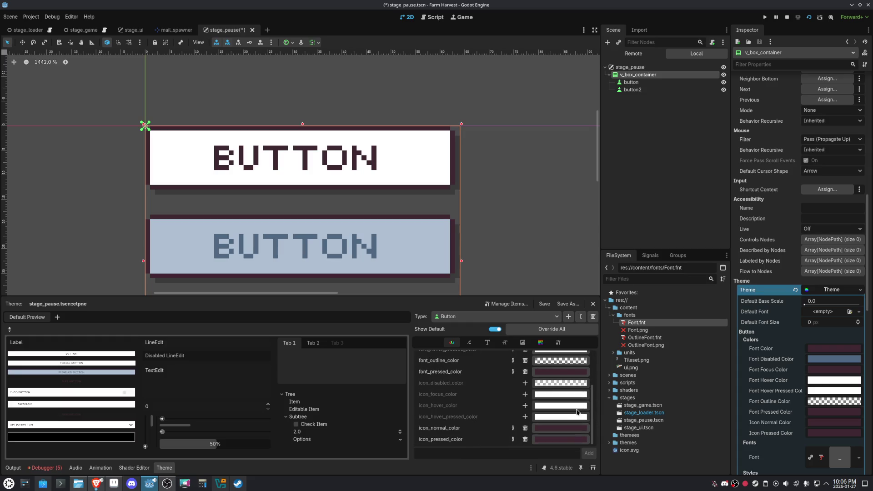
pyautogui.scroll(4, 578, 413)
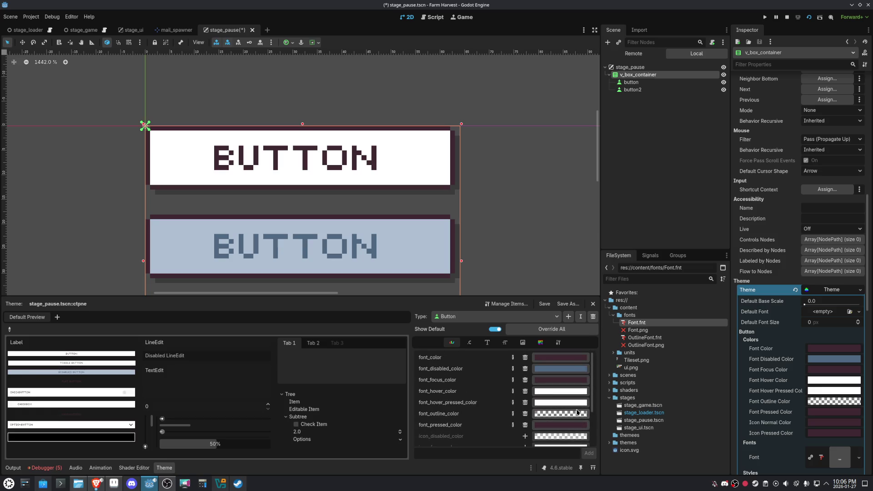
pyautogui.hotkey('ctrl', 's')
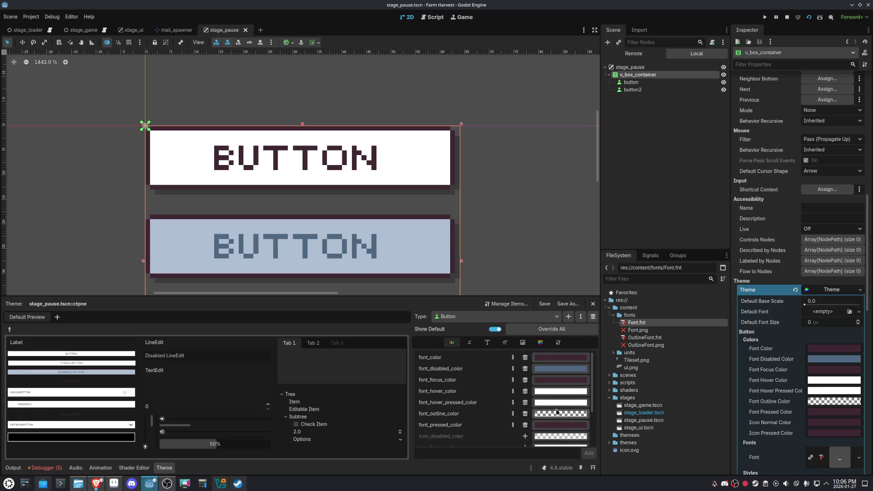
pyautogui.click(767, 19)
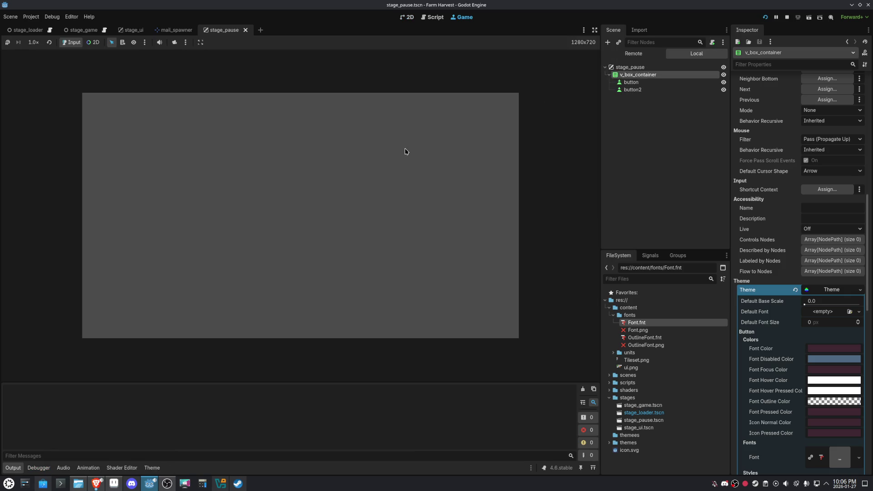
# - Run the pause scene, check the top button's hover and press colours, then stop the game
pyautogui.click(809, 17)
pyautogui.click(206, 114)
pyautogui.click(206, 114)
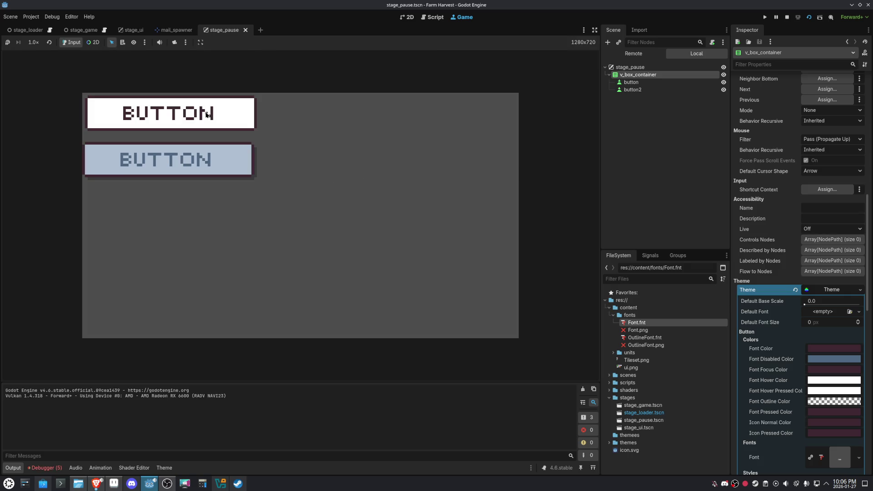
pyautogui.click(206, 114)
pyautogui.click(251, 116)
pyautogui.click(252, 116)
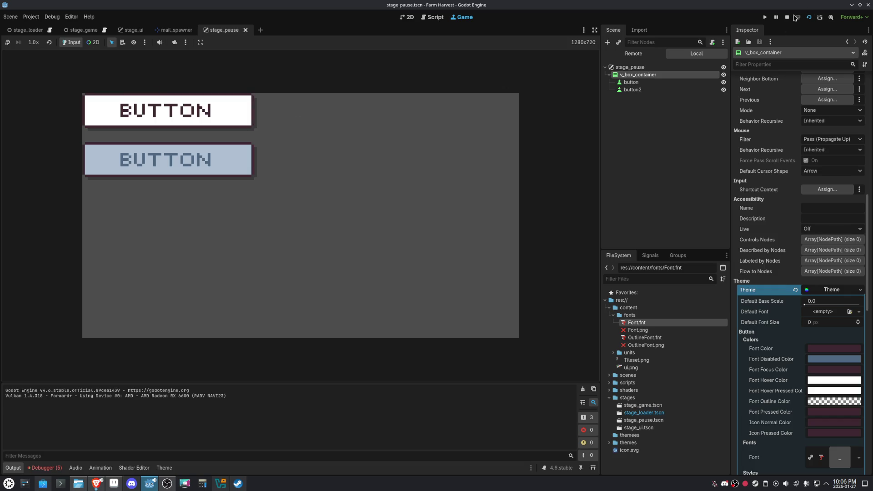
pyautogui.click(787, 17)
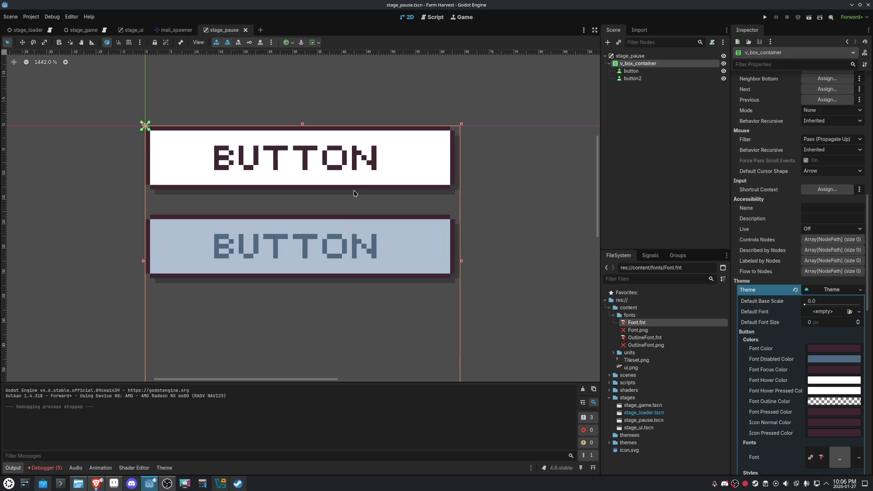
pyautogui.scroll(-5, 355, 194)
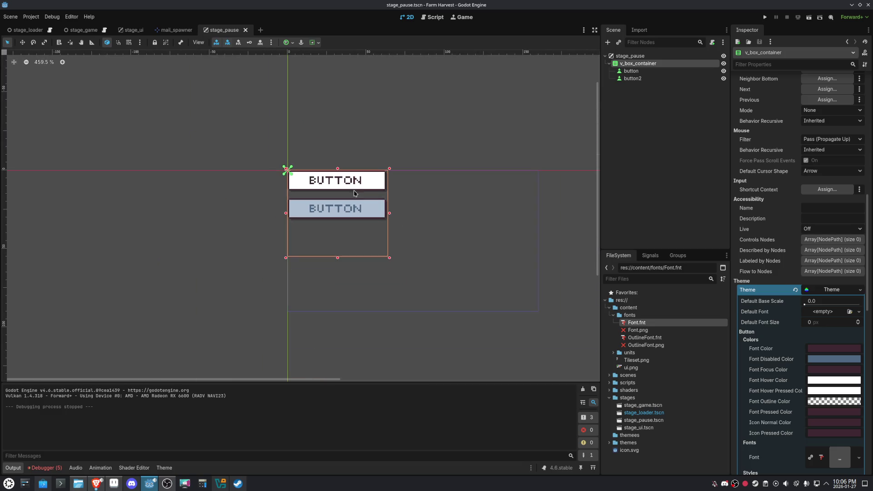
# - Save the v_box_container's theme as res://themes/button.tres
pyautogui.click(863, 294)
pyautogui.click(861, 290)
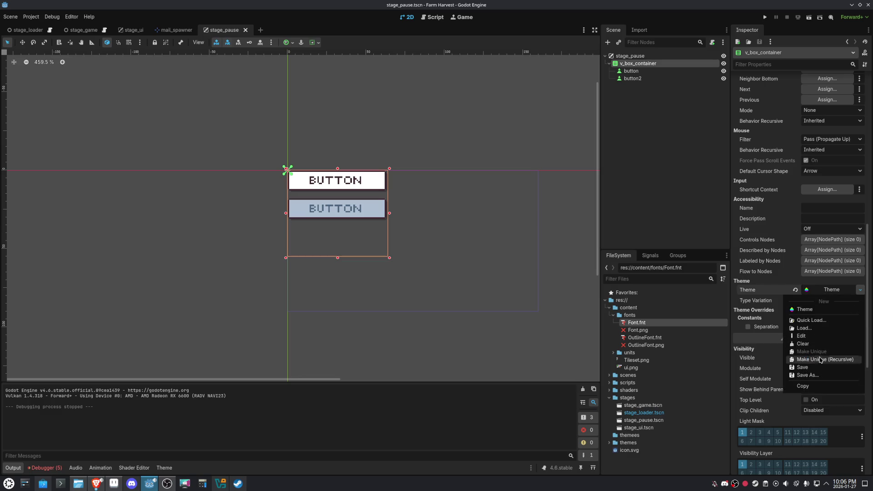
pyautogui.click(807, 376)
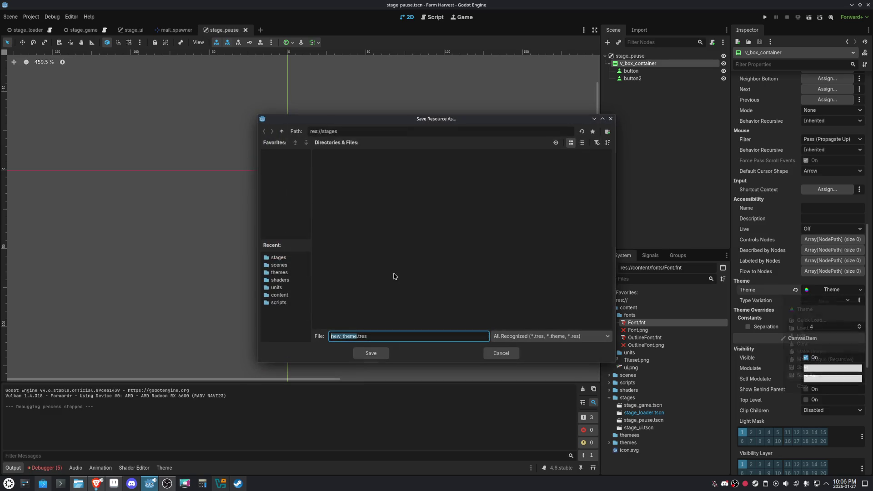
pyautogui.click(282, 132)
pyautogui.doubleClick(540, 166)
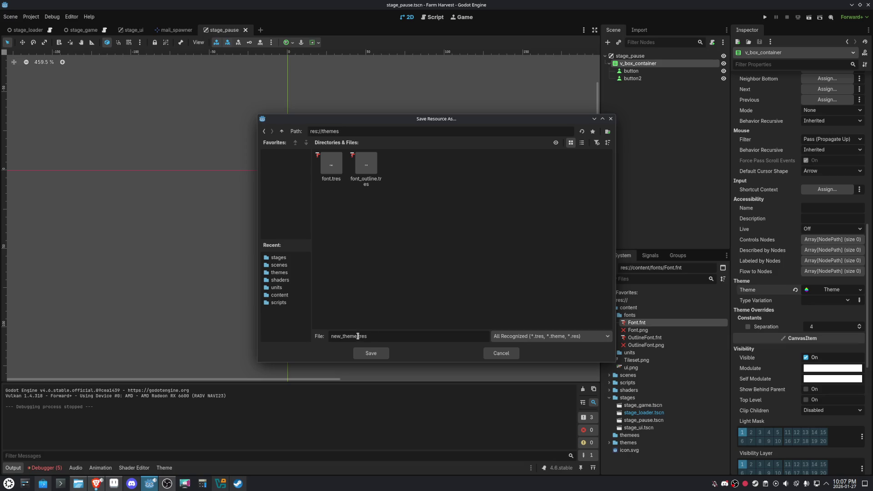
pyautogui.doubleClick(358, 336)
pyautogui.write('button')
pyautogui.click(367, 355)
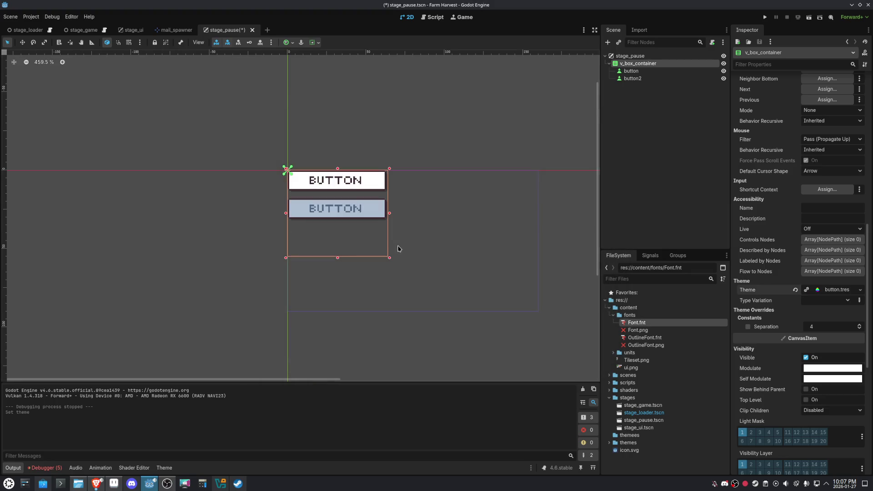
pyautogui.scroll(2, 437, 197)
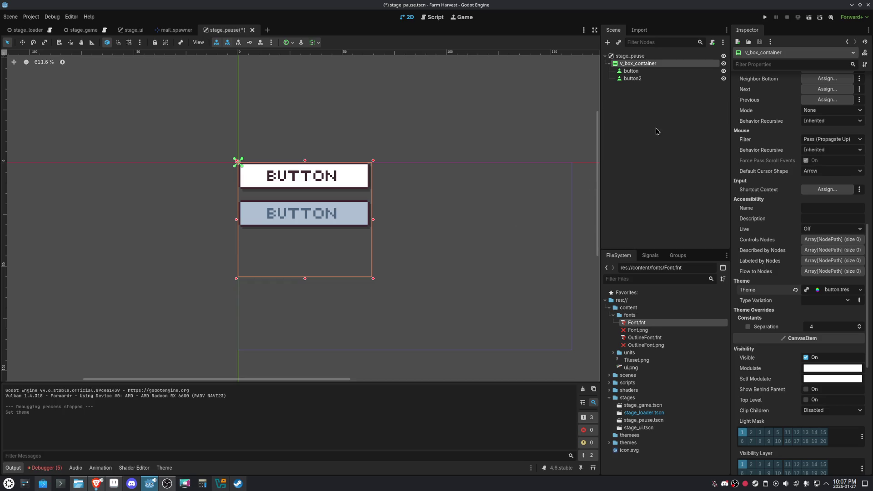
# - Set the container's horizontal and vertical sizing to shrink-center and shorten its height
pyautogui.click(311, 43)
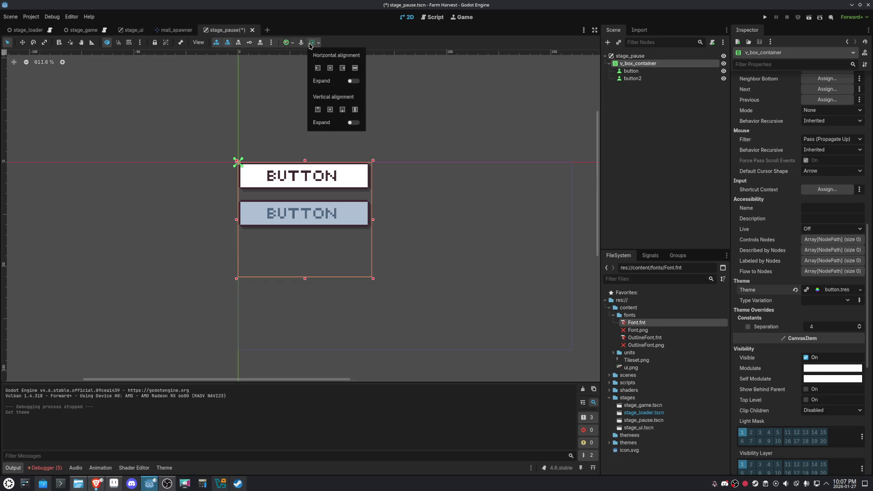
pyautogui.click(330, 68)
pyautogui.click(331, 112)
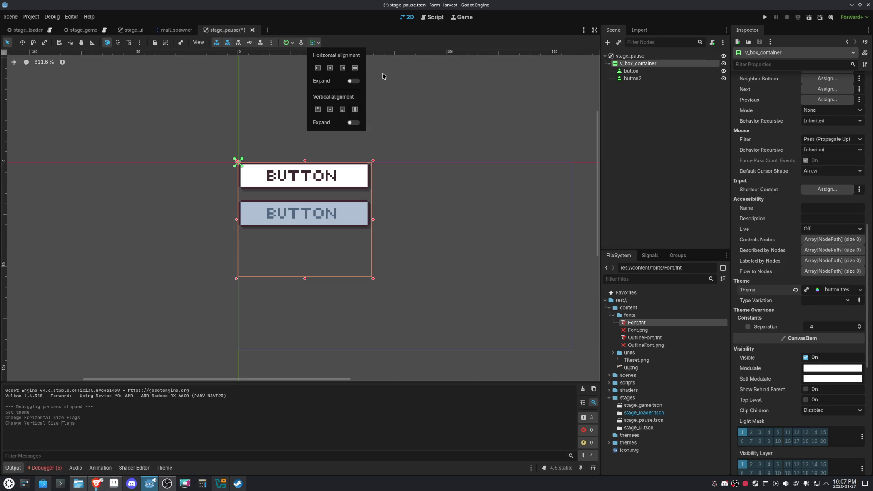
pyautogui.click(573, 96)
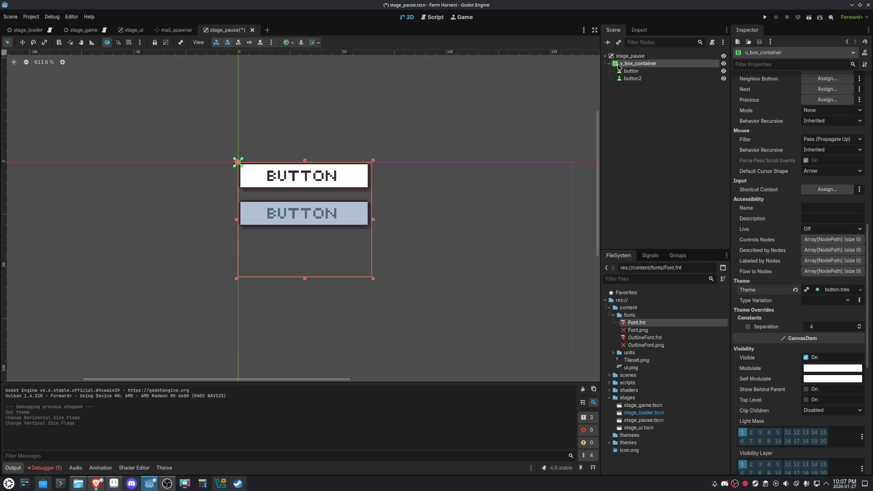
pyautogui.moveTo(303, 281); pyautogui.dragTo(304, 230)
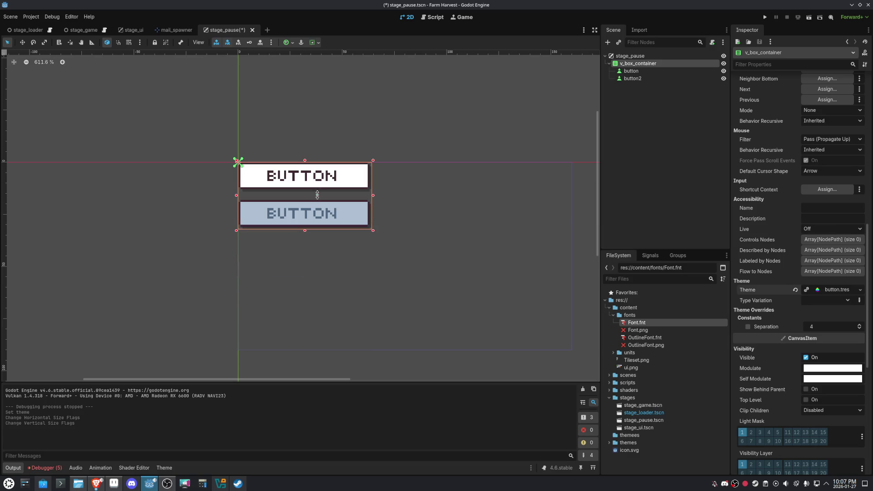
# - Anchor the container at the viewport centre and resize its height
pyautogui.click(313, 43)
pyautogui.click(288, 42)
pyautogui.click(303, 80)
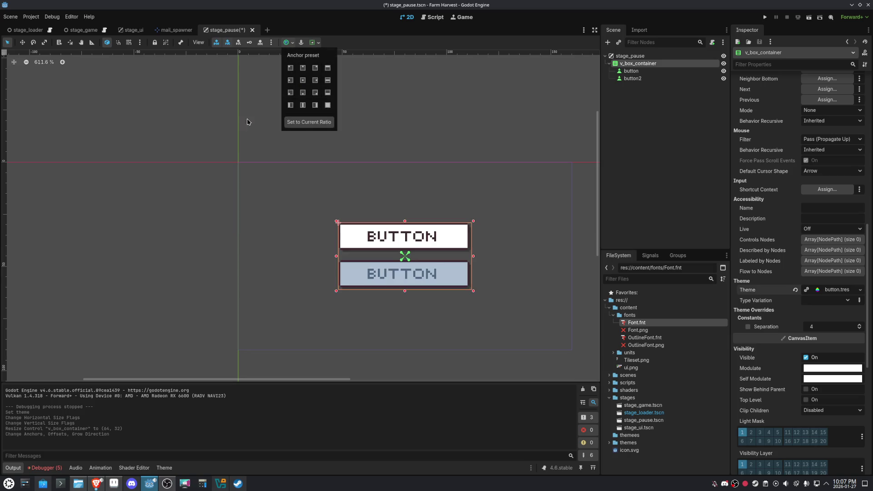
pyautogui.click(179, 225)
pyautogui.scroll(-2, 503, 220)
pyautogui.hscroll(4, 503, 220)
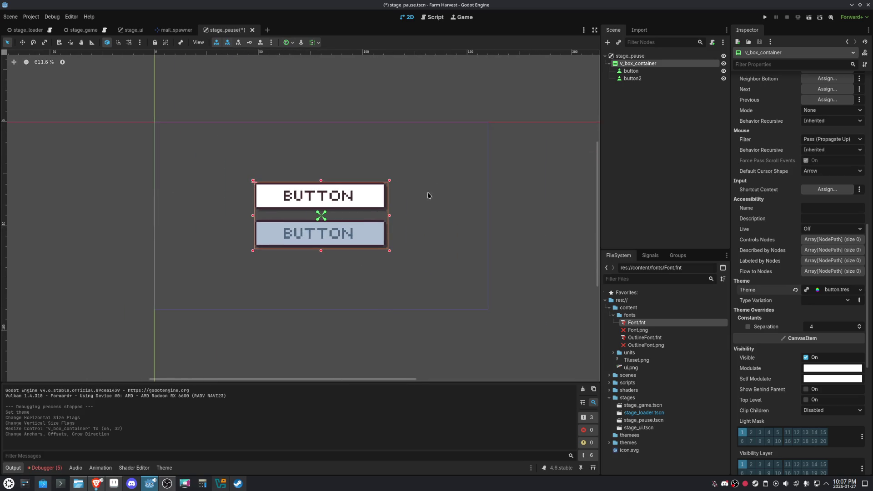
pyautogui.moveTo(321, 181); pyautogui.dragTo(322, 147)
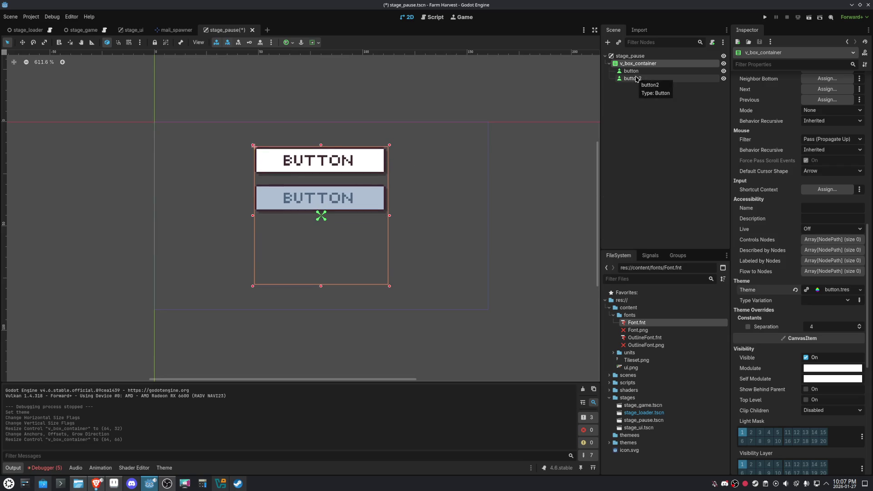
# - Override the container's button separation to 2 px
pyautogui.click(859, 329)
pyautogui.click(859, 329)
pyautogui.click(860, 329)
pyautogui.click(860, 329)
pyautogui.click(864, 326)
pyautogui.click(864, 326)
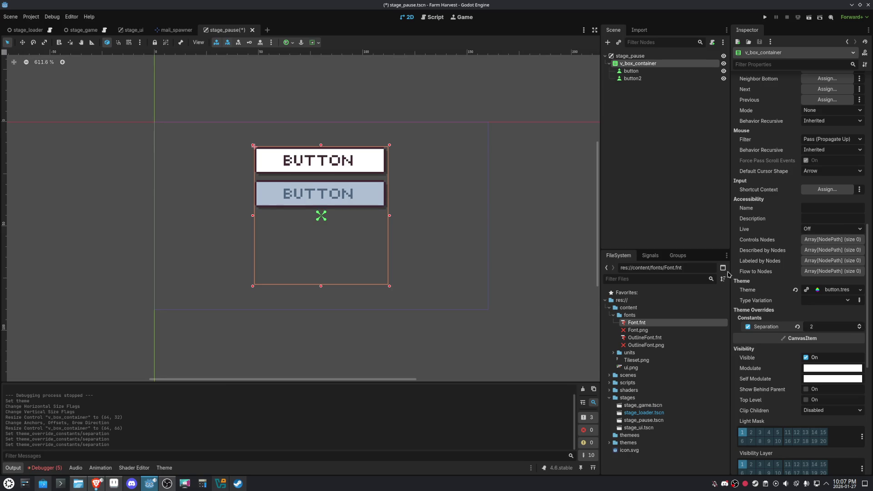
# - Duplicate button2 twice into button3 and button4, then shrink the container to fit
pyautogui.click(630, 79)
pyautogui.hotkey('ctrl', 'd')
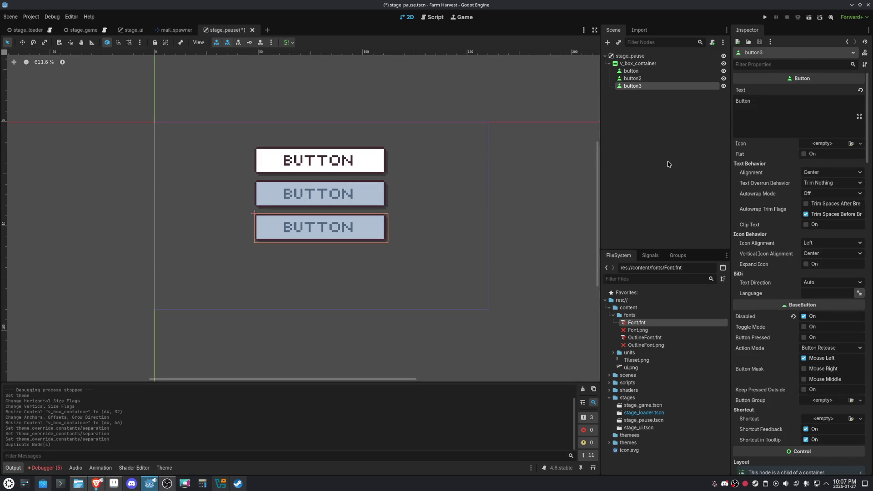
pyautogui.hotkey('ctrl', 'd')
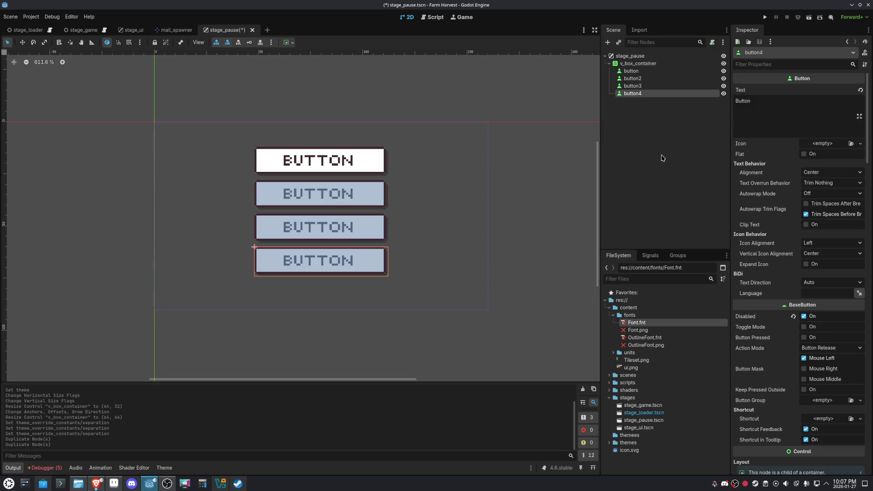
pyautogui.click(638, 64)
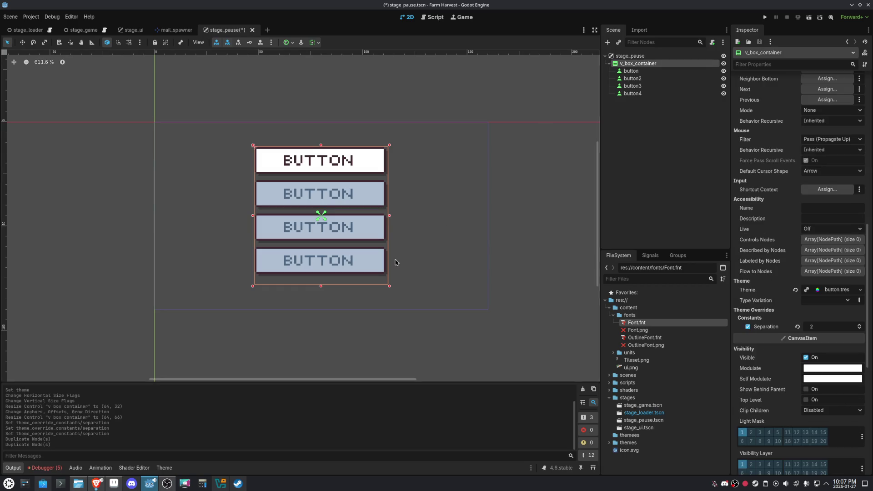
pyautogui.moveTo(321, 286); pyautogui.dragTo(321, 278)
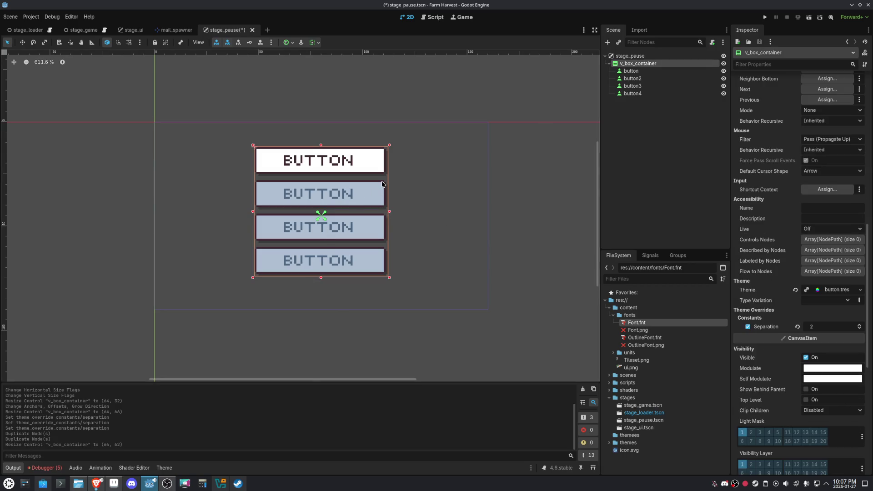
# - Relabel the top button 'World'
pyautogui.click(632, 93)
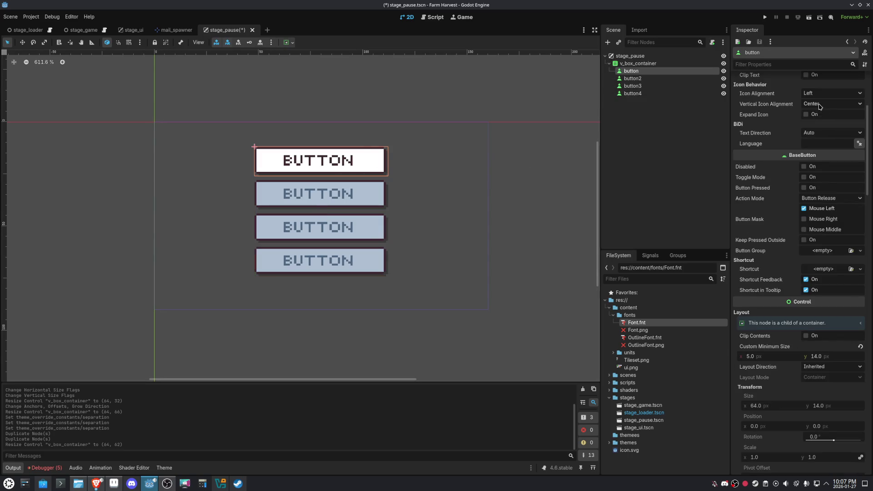
pyautogui.scroll(5, 818, 105)
pyautogui.doubleClick(774, 103)
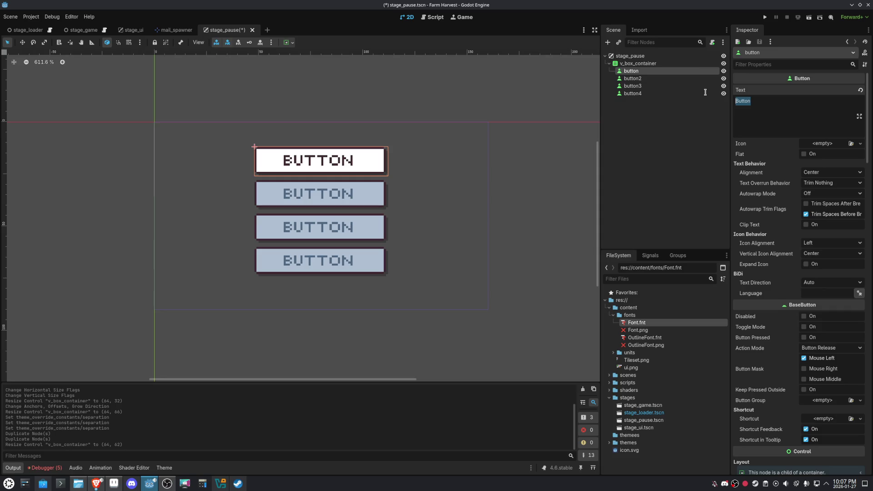
pyautogui.write('W')
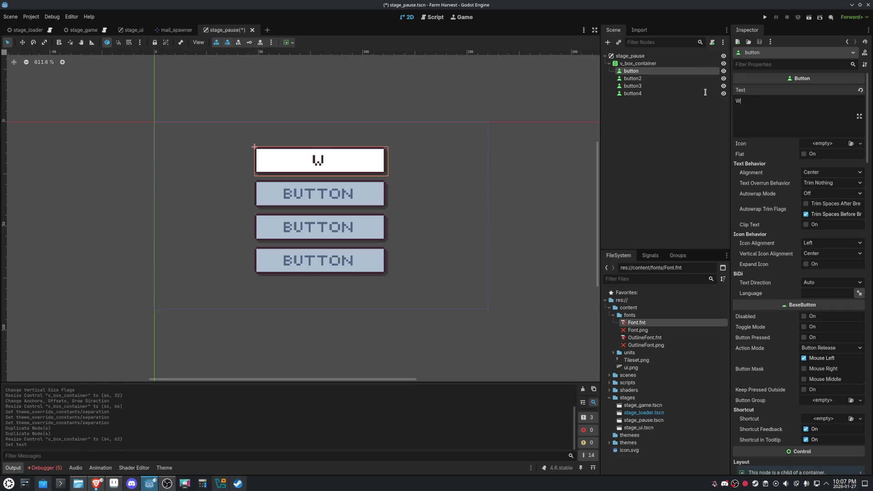
pyautogui.write('ord')
pyautogui.press('BackSpace')
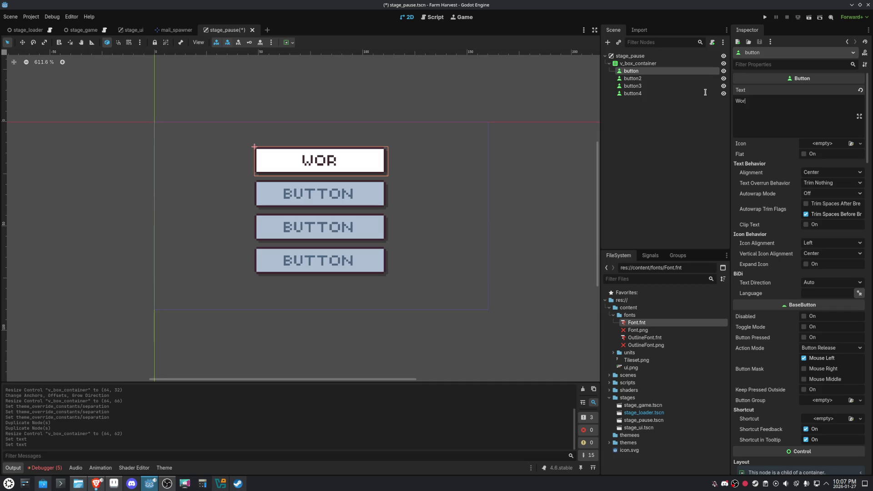
pyautogui.write('ld')
# - Enable the lower three buttons by unchecking Disabled
pyautogui.click(334, 194)
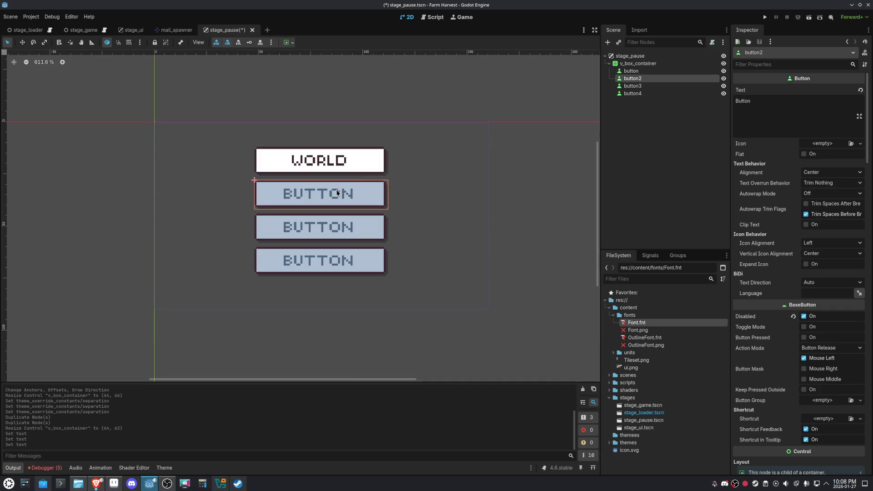
pyautogui.keyDown('shift'); pyautogui.click(358, 238); pyautogui.keyUp('shift')
pyautogui.keyDown('shift'); pyautogui.click(358, 262); pyautogui.keyUp('shift')
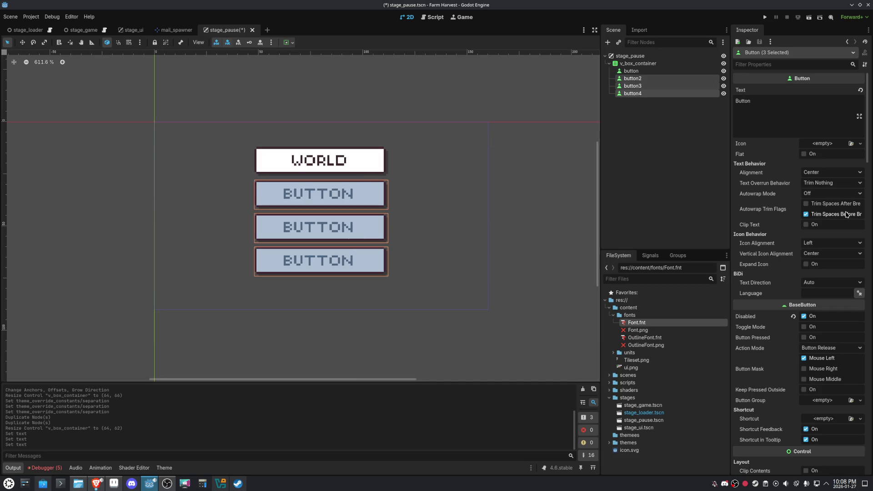
pyautogui.click(804, 317)
pyautogui.click(422, 201)
# - Label the other buttons 'Restart', 'Main Menu' and 'Quit To Os'
pyautogui.click(360, 192)
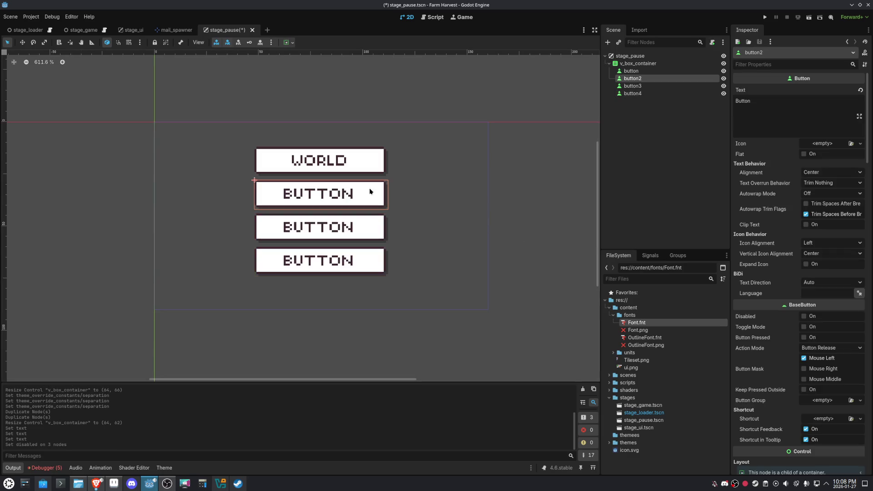
pyautogui.press('Down')
pyautogui.press('Down')
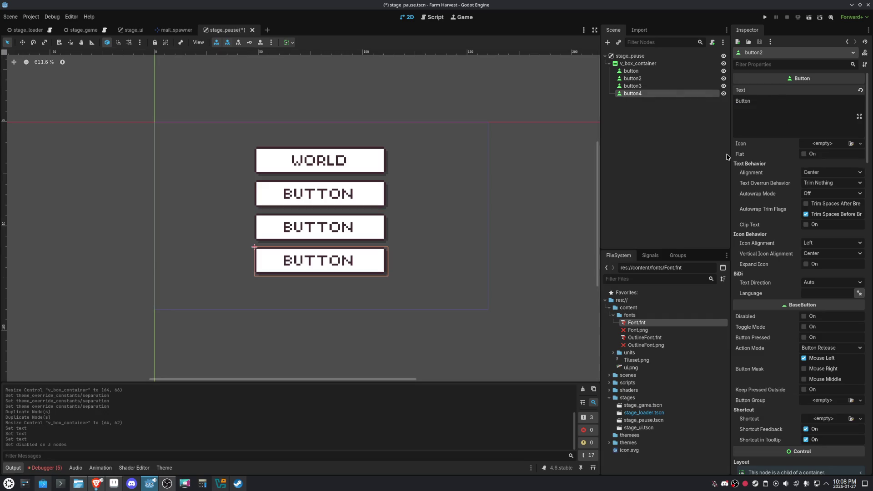
pyautogui.doubleClick(743, 101)
pyautogui.write('Restart')
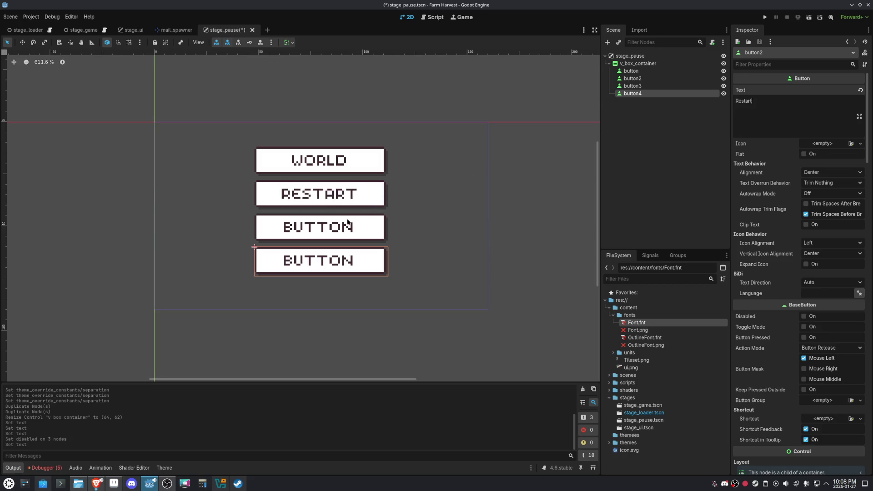
pyautogui.click(357, 233)
pyautogui.doubleClick(748, 101)
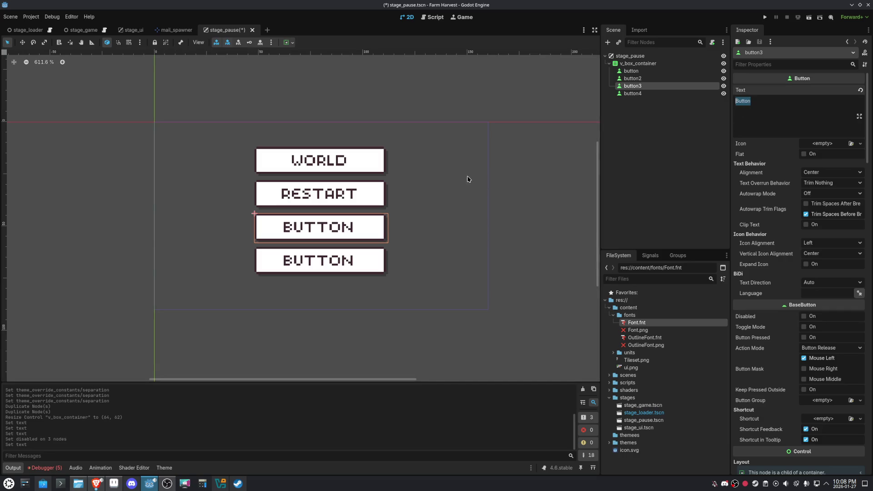
pyautogui.write('Main Menu')
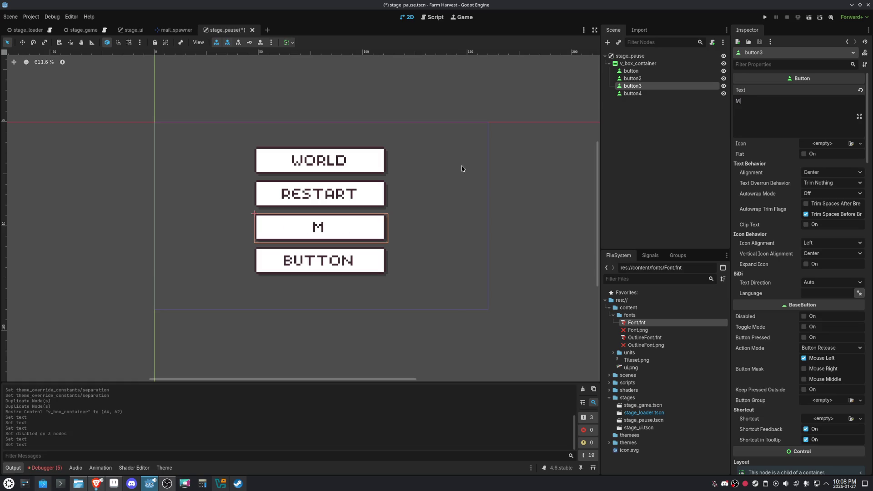
pyautogui.click(376, 256)
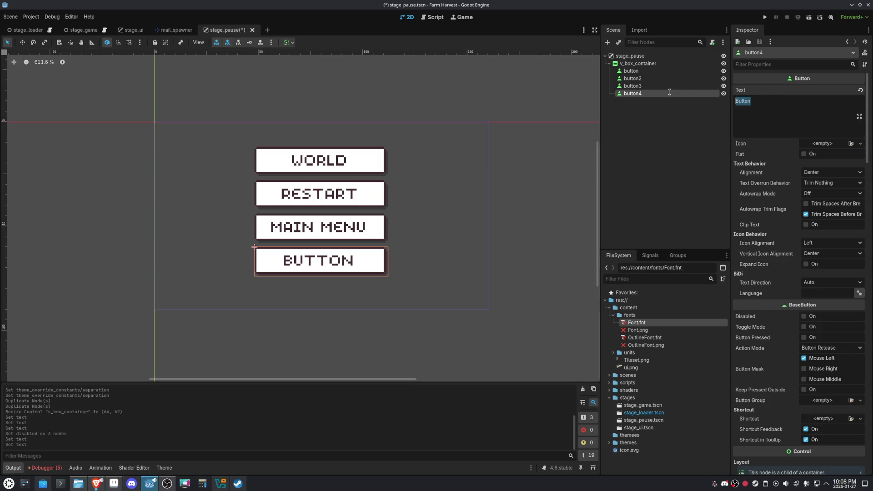
pyautogui.write('Quit To Os')
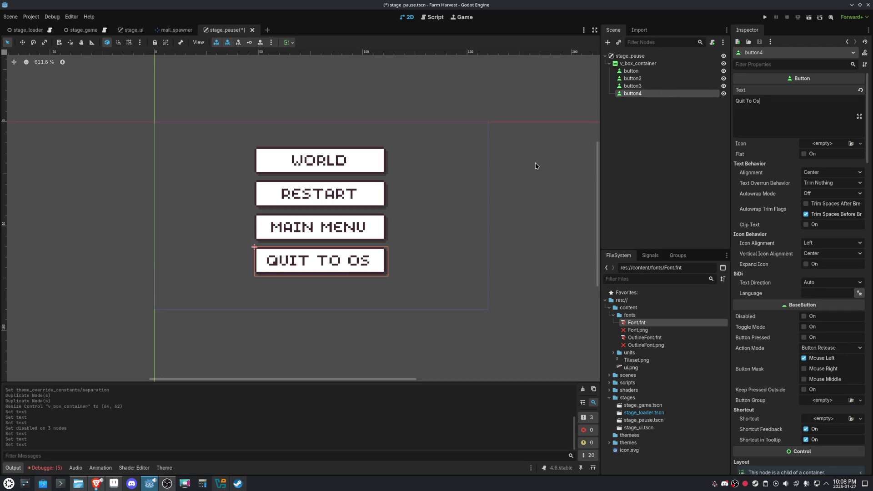
pyautogui.click(637, 63)
pyautogui.click(637, 64)
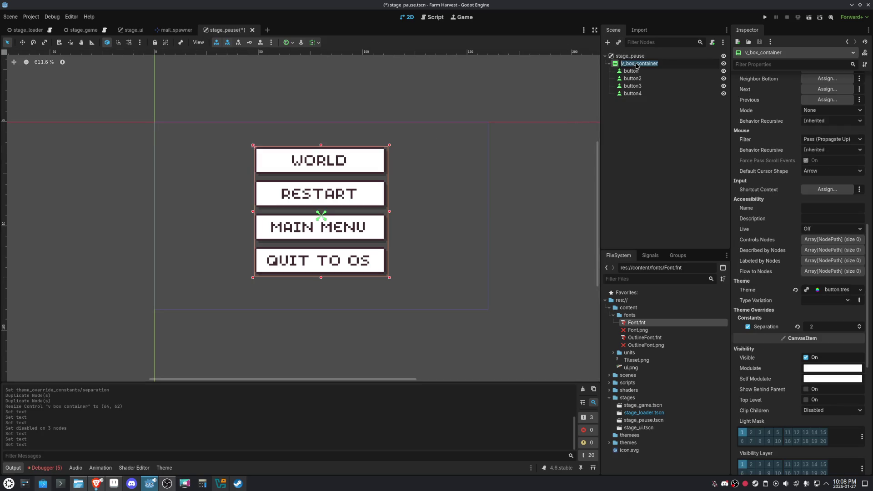
# - Rename v_box_container to 'container' and anchor it at the viewport centre
pyautogui.press('BackSpace')
pyautogui.press('BackSpace')
pyautogui.press('BackSpace')
pyautogui.press('Return')
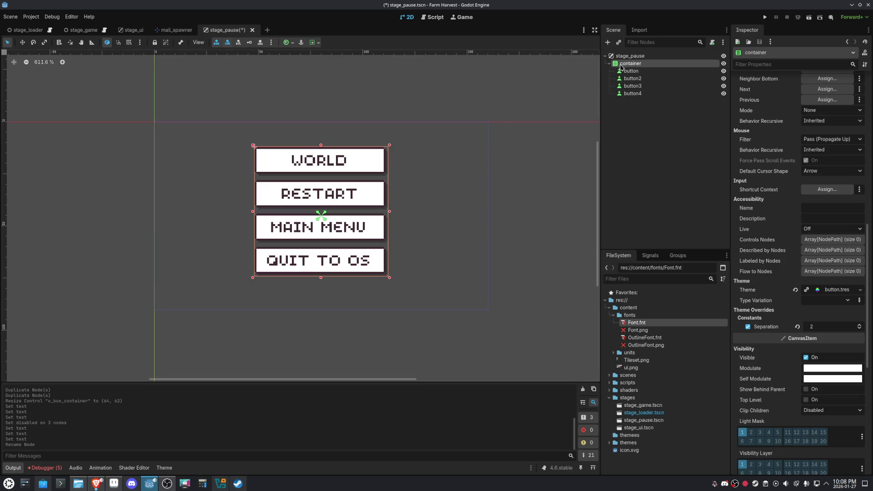
pyautogui.click(291, 43)
pyautogui.click(303, 80)
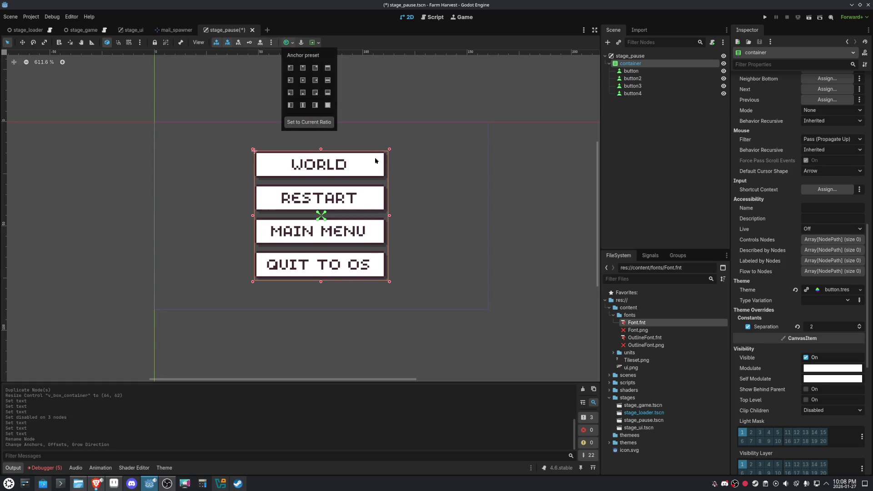
pyautogui.click(490, 199)
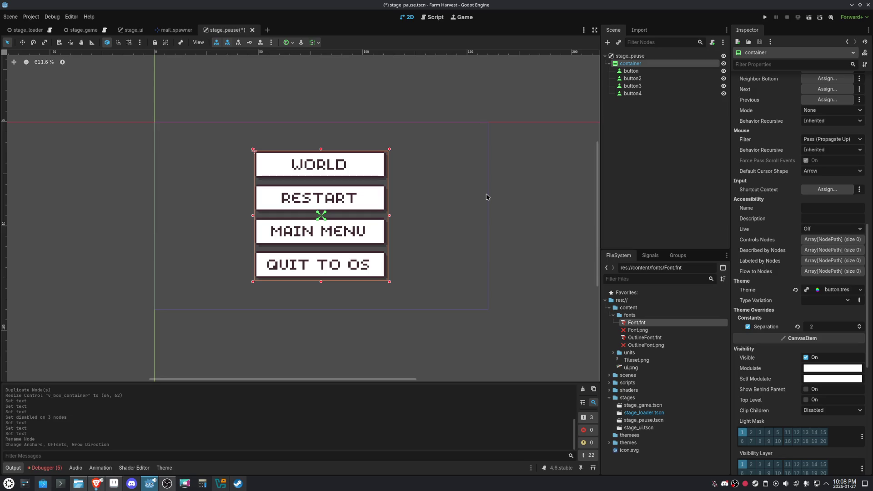
# - Save the stage_pause scene
pyautogui.click(630, 55)
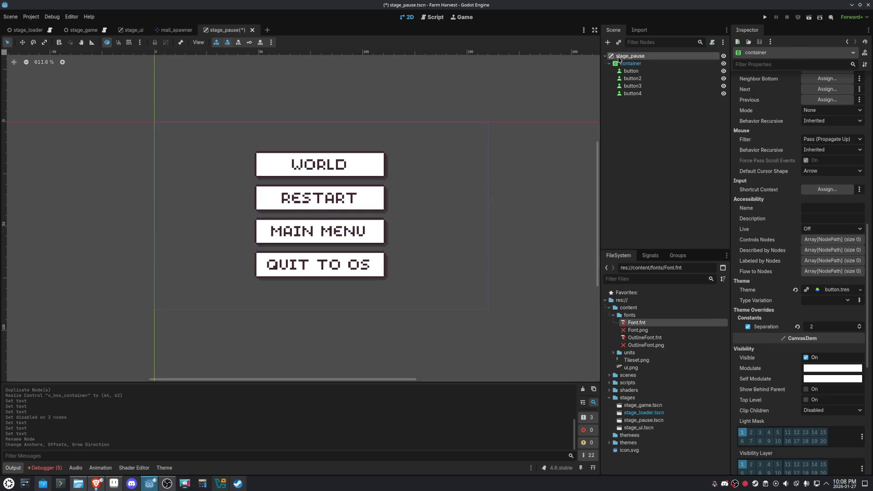
pyautogui.hotkey('ctrl', 's')
pyautogui.click(607, 42)
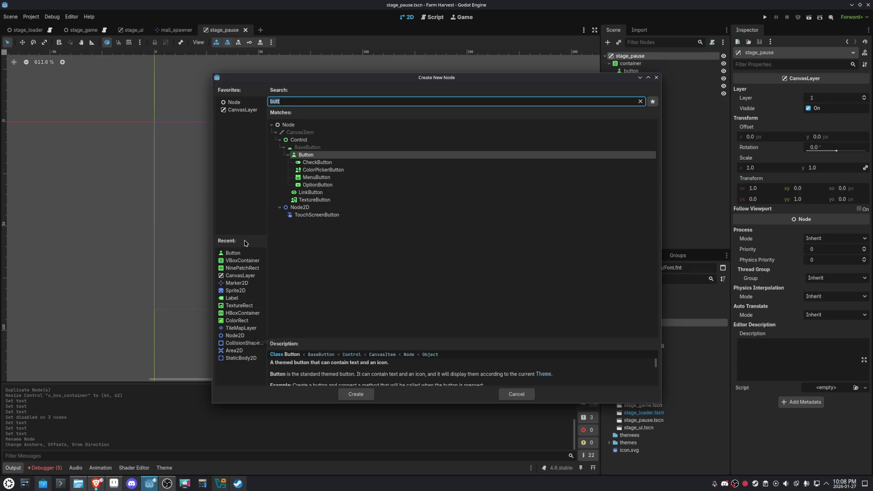
# - Add an AnimationPlayer under stage_pause and rename it 'anim'
pyautogui.write('aniation')
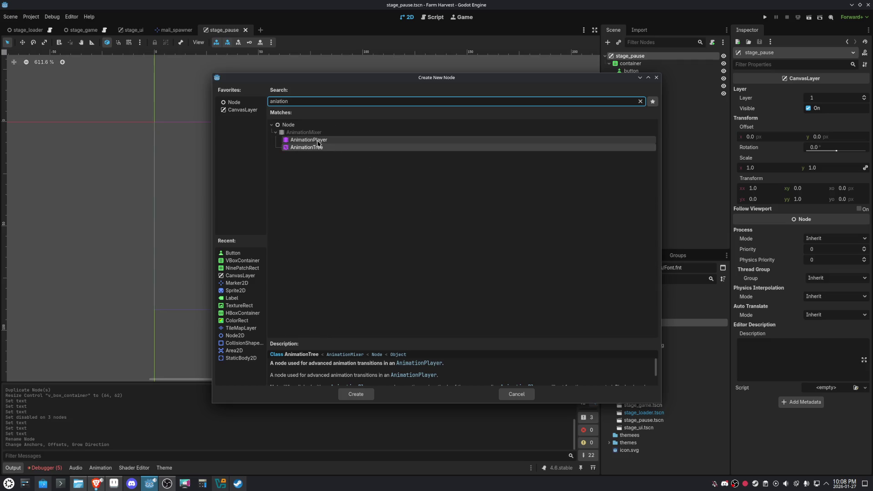
pyautogui.doubleClick(318, 141)
pyautogui.press('F2')
pyautogui.write('anim')
pyautogui.press('Return')
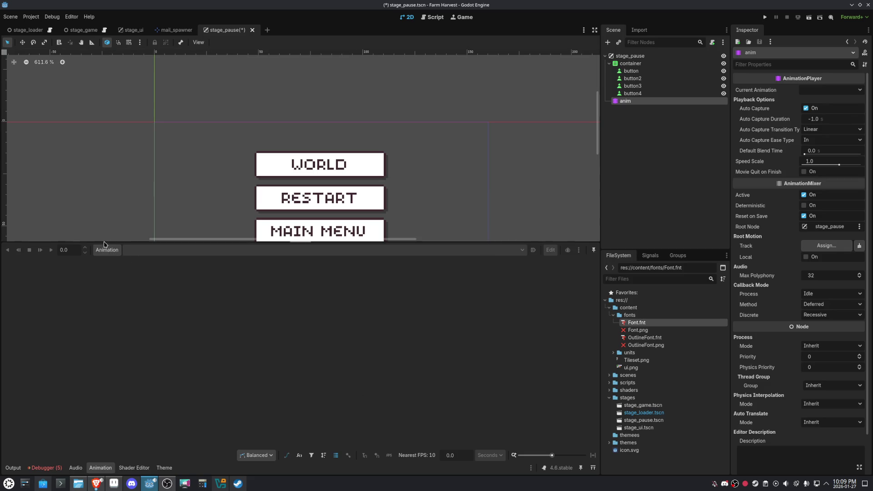
# - Create a new animation named 'show' on the pause scene's AnimationPlayer
pyautogui.scroll(-3, 193, 187)
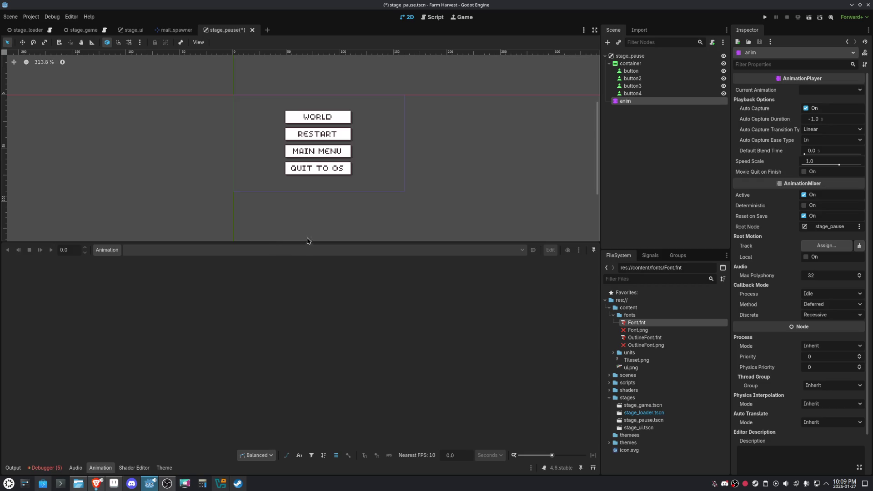
pyautogui.click(105, 250)
pyautogui.click(113, 262)
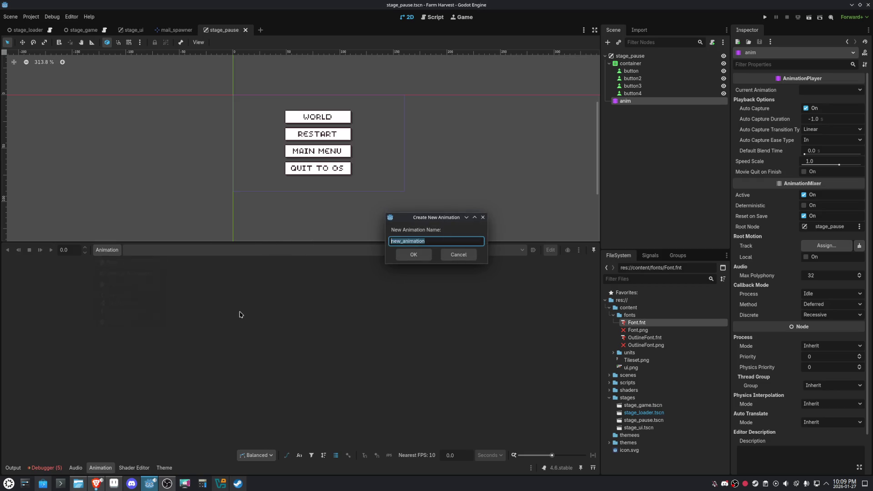
pyautogui.write('show')
pyautogui.press('Return')
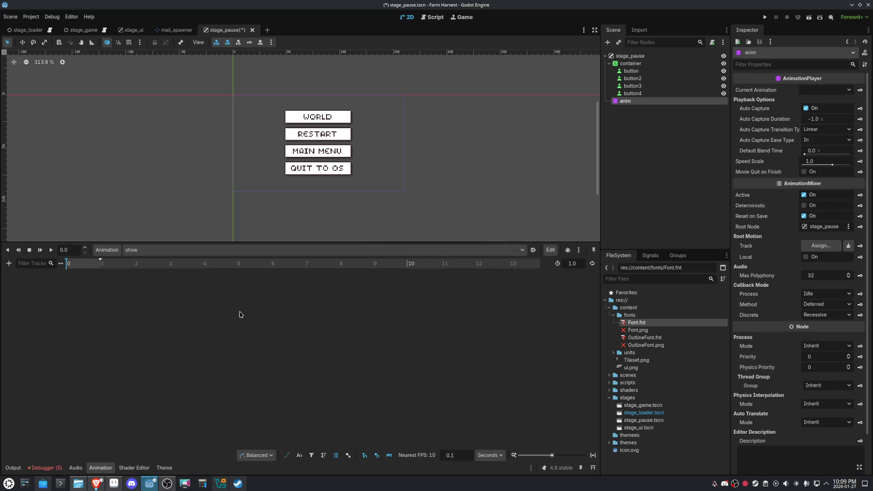
# - Zoom in on the pause-menu buttons and select their container
pyautogui.scroll(4, 195, 230)
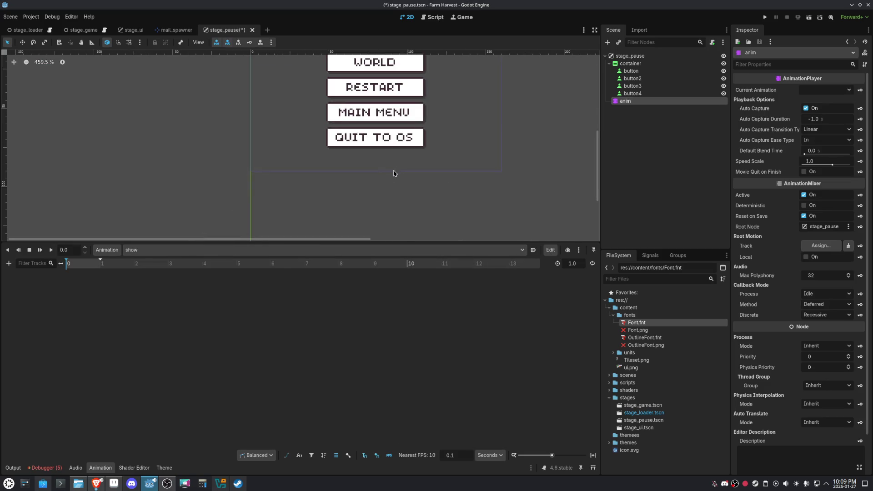
pyautogui.moveTo(392, 177); pyautogui.dragTo(299, 233)
pyautogui.click(630, 64)
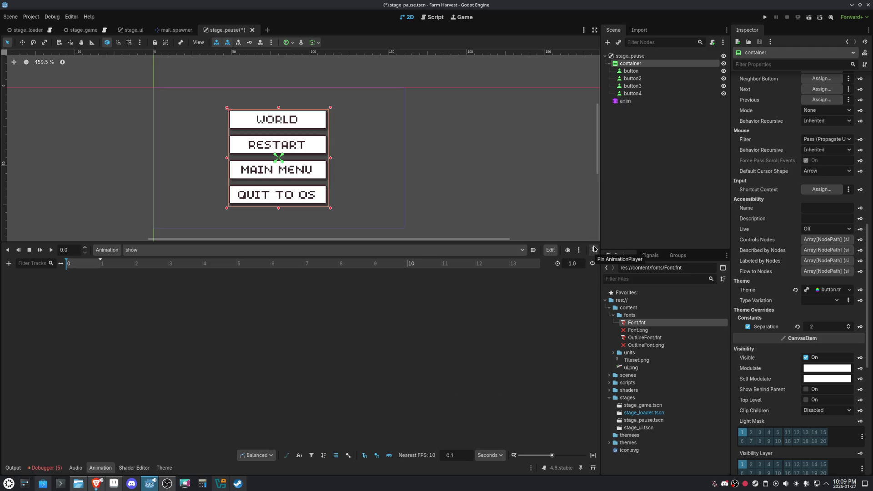
pyautogui.click(595, 250)
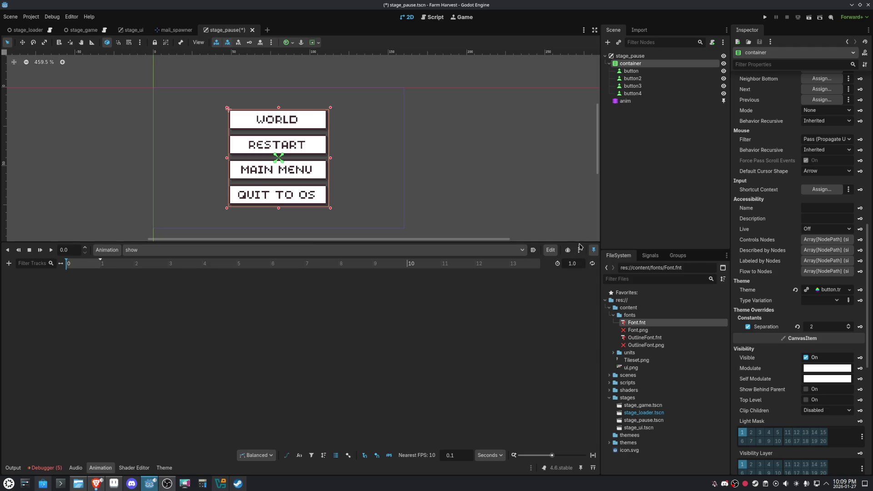
pyautogui.click(596, 251)
pyautogui.click(594, 251)
pyautogui.click(726, 101)
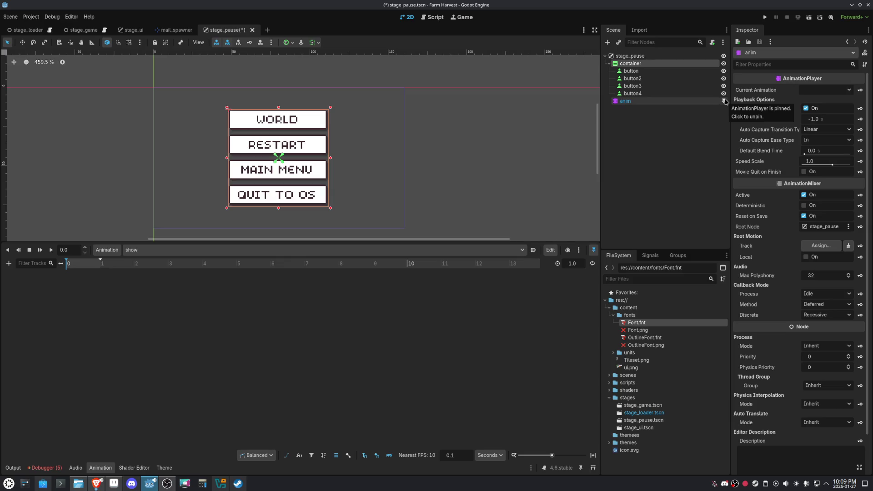
pyautogui.click(724, 101)
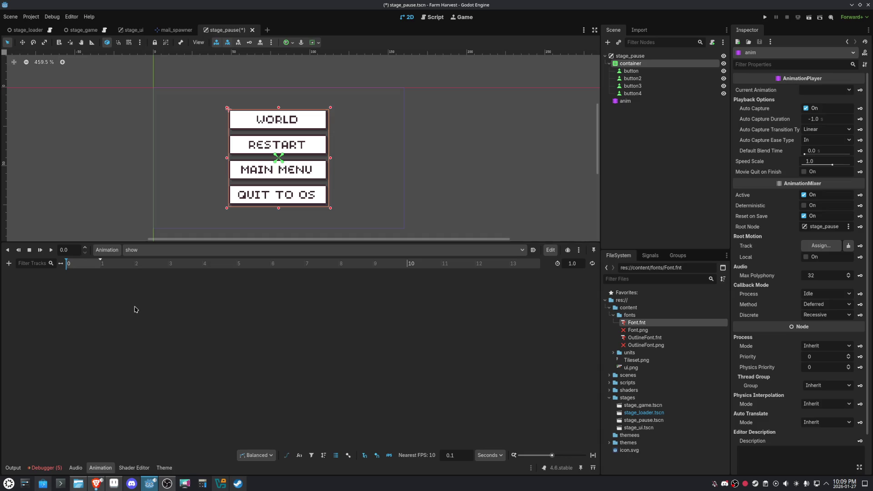
pyautogui.click(40, 468)
pyautogui.click(51, 337)
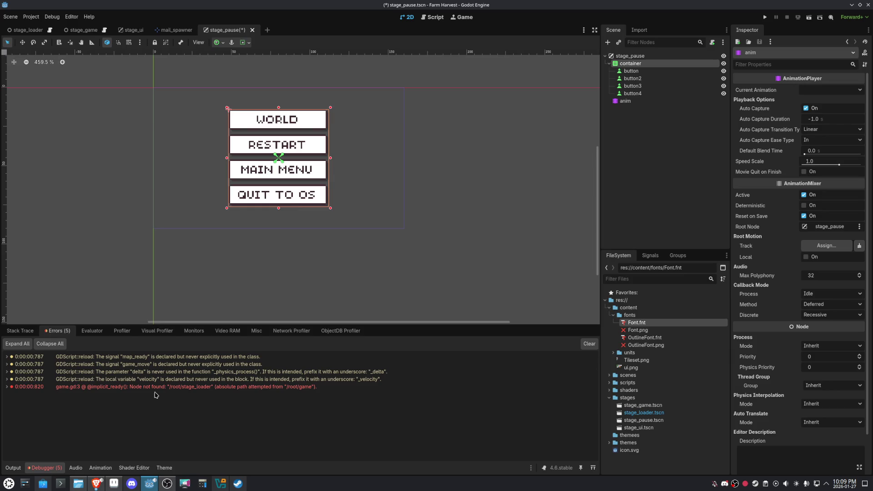
pyautogui.click(20, 331)
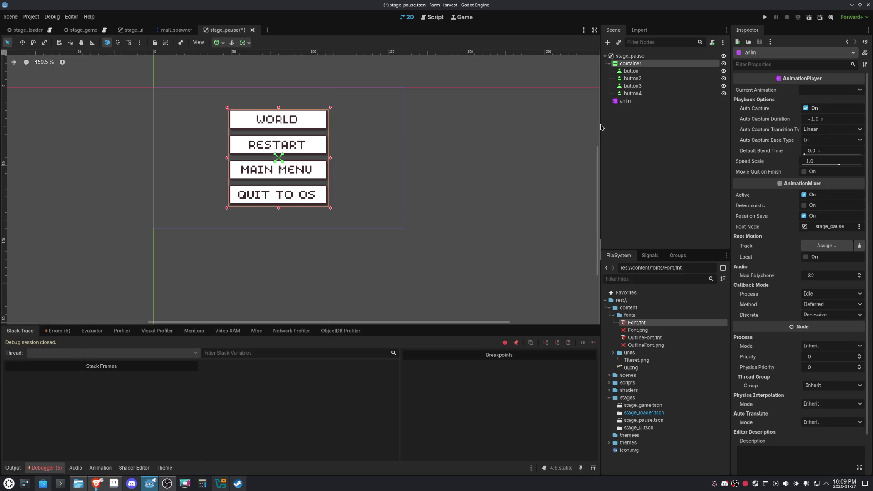
pyautogui.scroll(3, 284, 76)
pyautogui.click(669, 101)
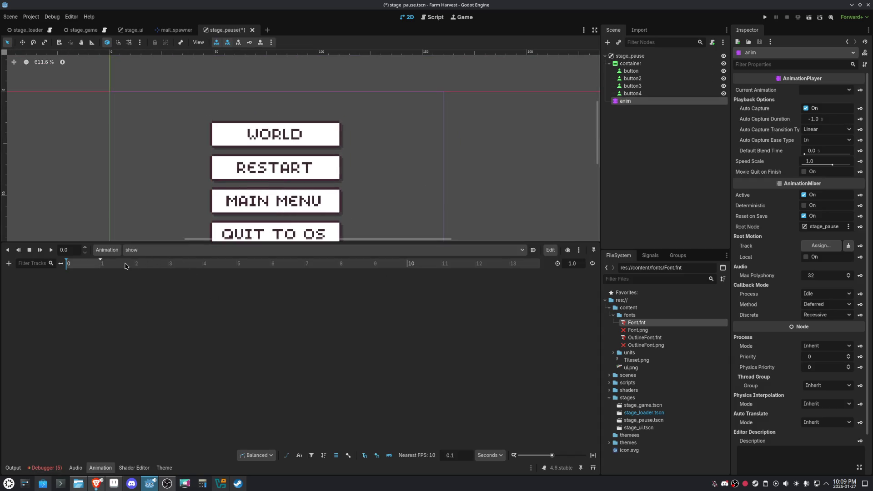
# - Set the show animation's length to 0.5 seconds
pyautogui.click(584, 267)
pyautogui.write('0.5')
pyautogui.press('Return')
pyautogui.scroll(1, 88, 270)
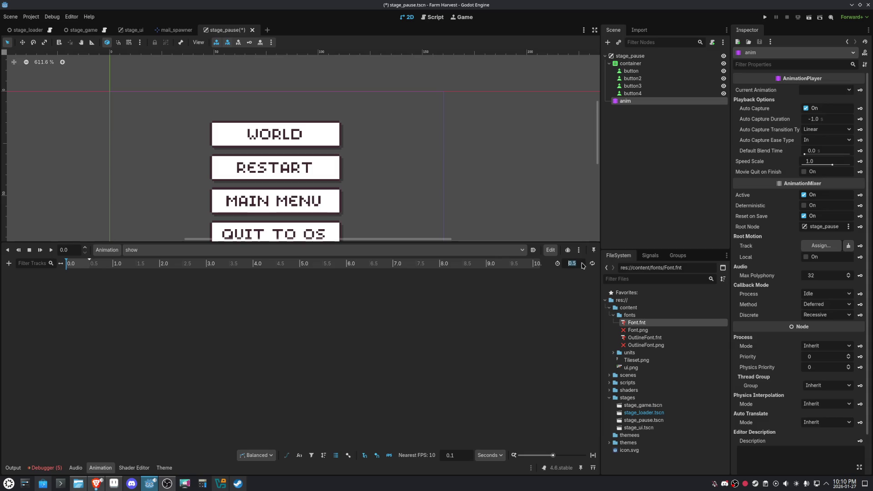
# - Key the container's position at 0.5 seconds, creating a position track
pyautogui.click(637, 65)
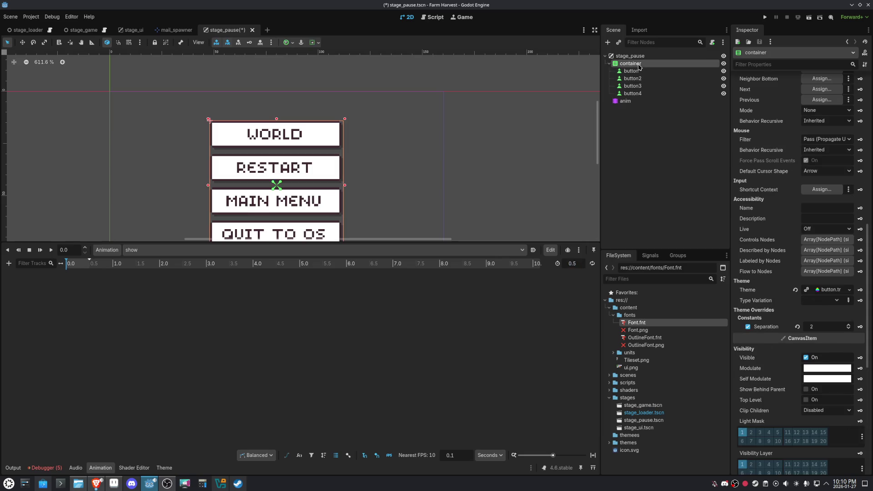
pyautogui.click(90, 264)
pyautogui.scroll(5, 835, 293)
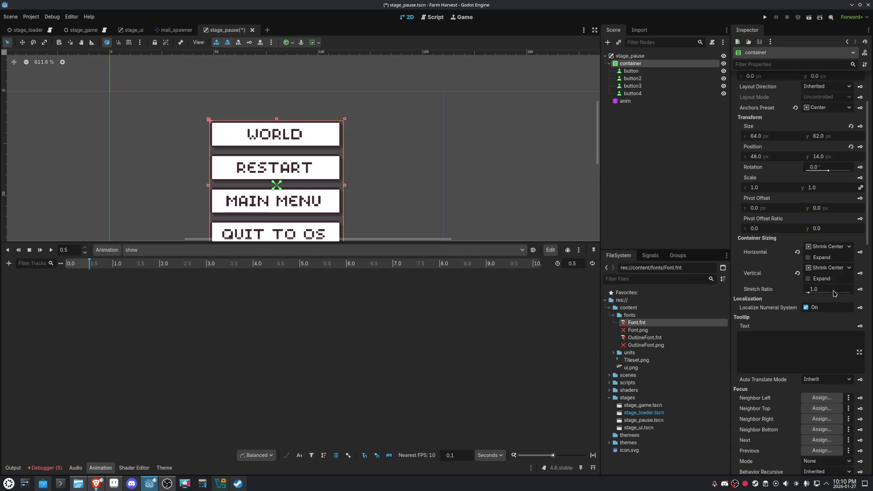
pyautogui.click(860, 147)
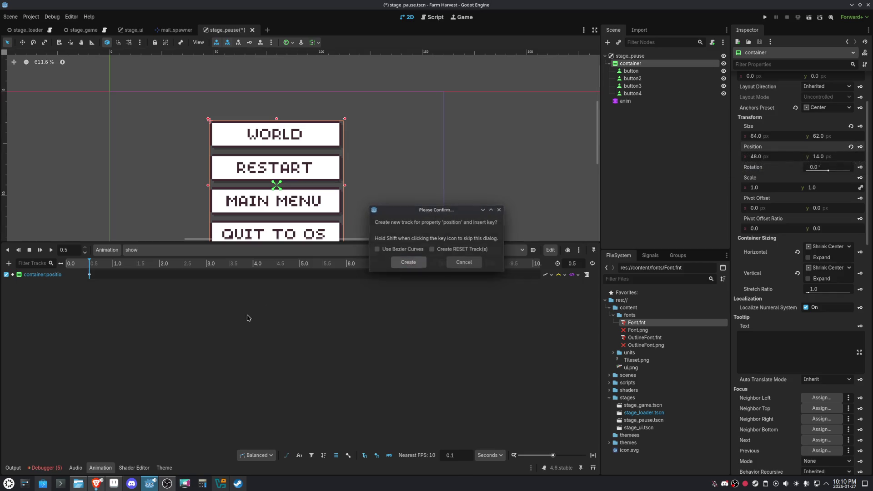
pyautogui.press('Return')
pyautogui.click(68, 264)
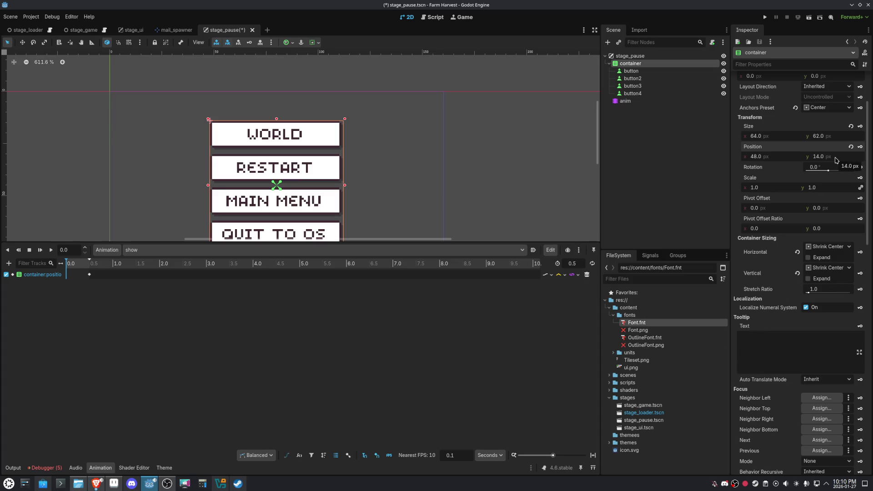
pyautogui.moveTo(64, 267); pyautogui.dragTo(96, 266)
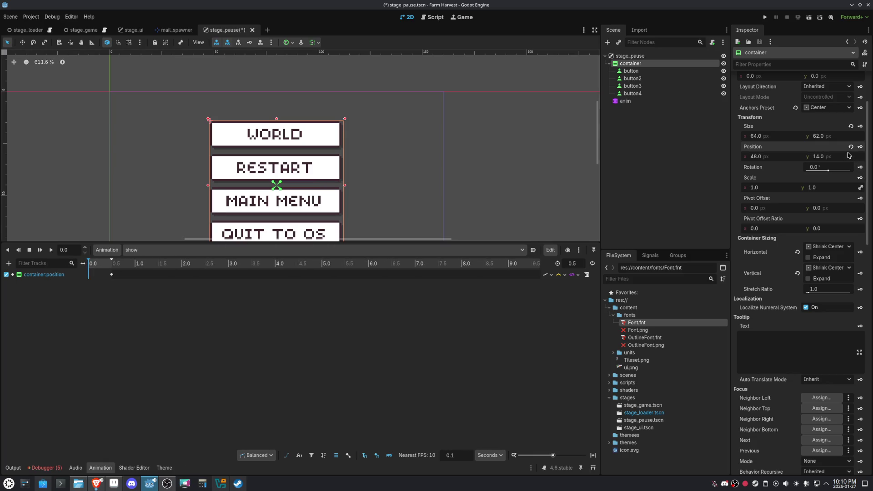
# - Edit the container's height value and open Project Settings
pyautogui.click(848, 136)
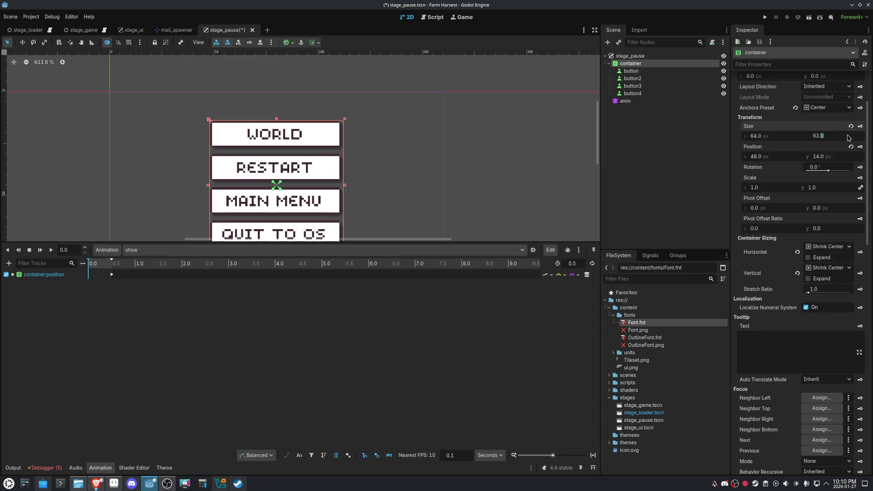
pyautogui.click(31, 19)
pyautogui.click(48, 27)
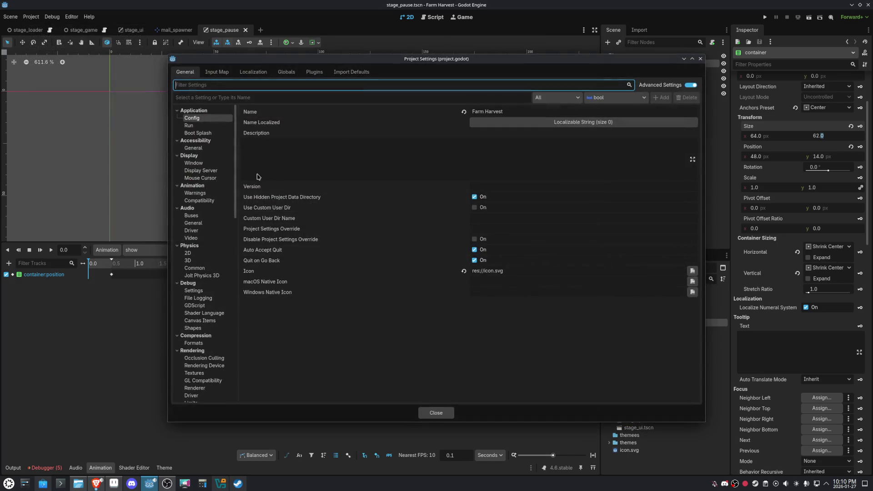
# - Check the window height, then move the container up to y -76 and key it at 0.0
pyautogui.click(207, 165)
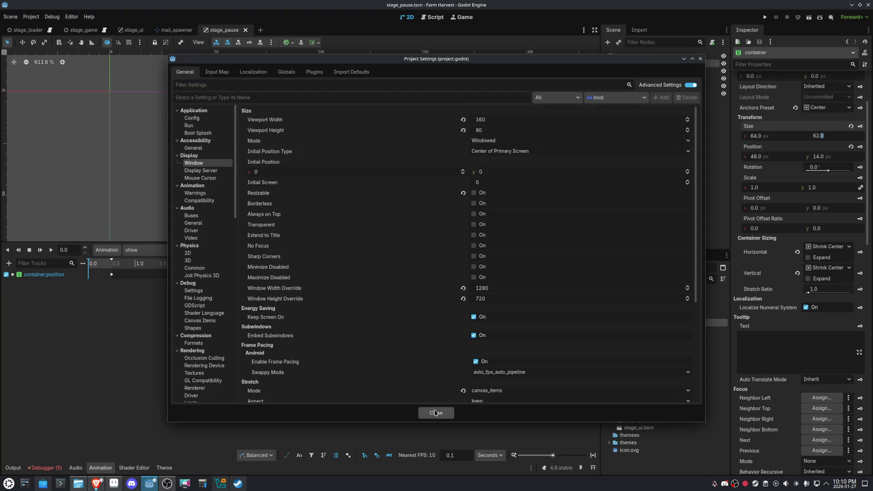
pyautogui.click(452, 409)
pyautogui.write('-90')
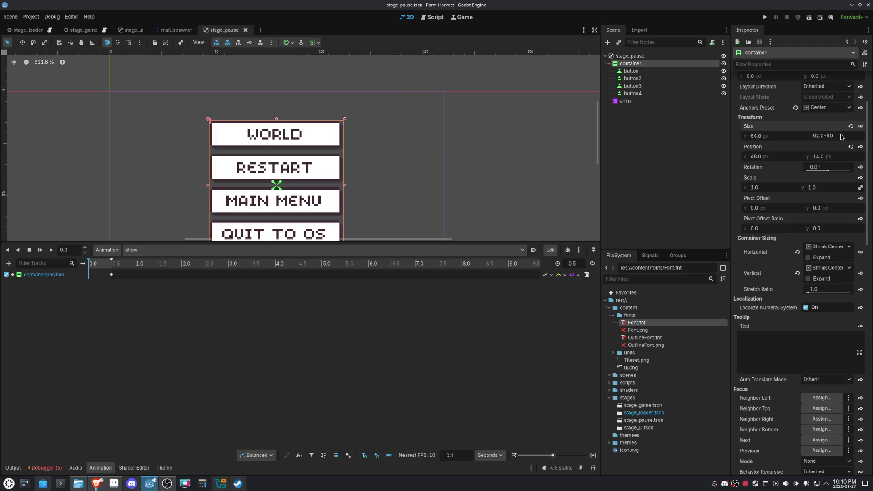
pyautogui.press('Return')
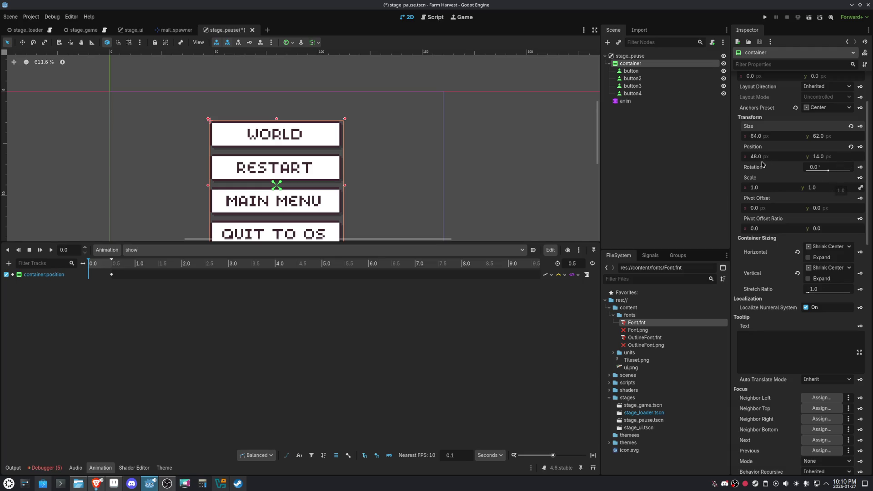
pyautogui.click(844, 156)
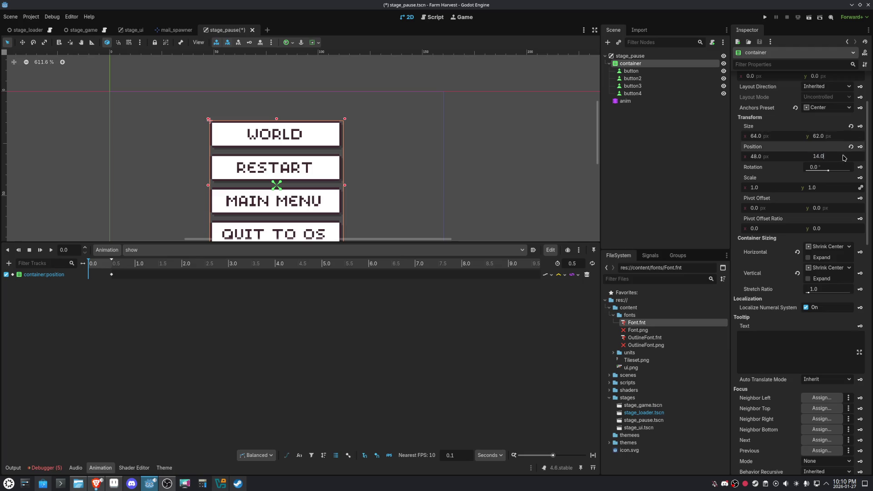
pyautogui.write('-90')
pyautogui.write('-76')
pyautogui.press('Return')
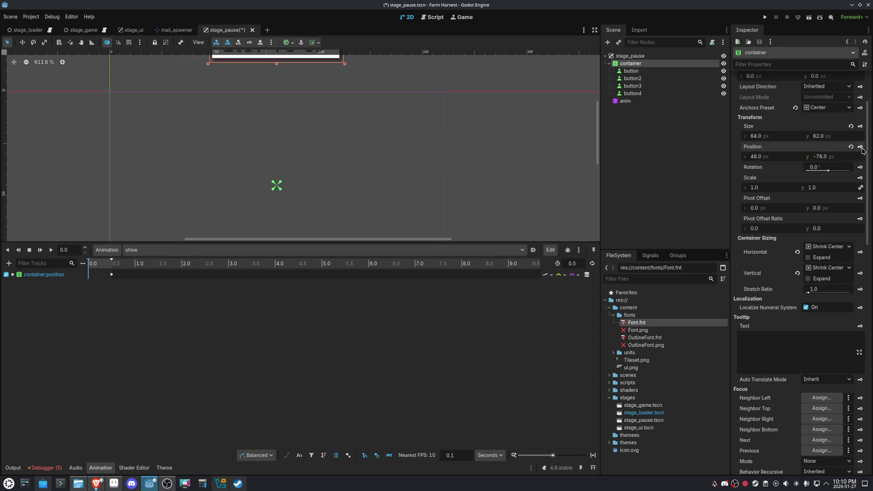
pyautogui.click(861, 147)
# - Give the 0.0 key an easing of 0.2 and preview the show animation
pyautogui.click(89, 275)
pyautogui.doubleClick(831, 129)
pyautogui.press('Return')
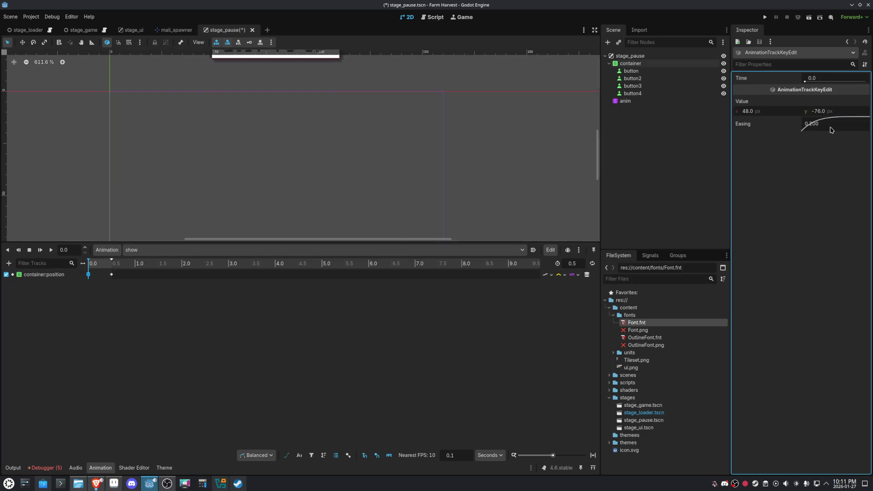
pyautogui.scroll(-5, 303, 101)
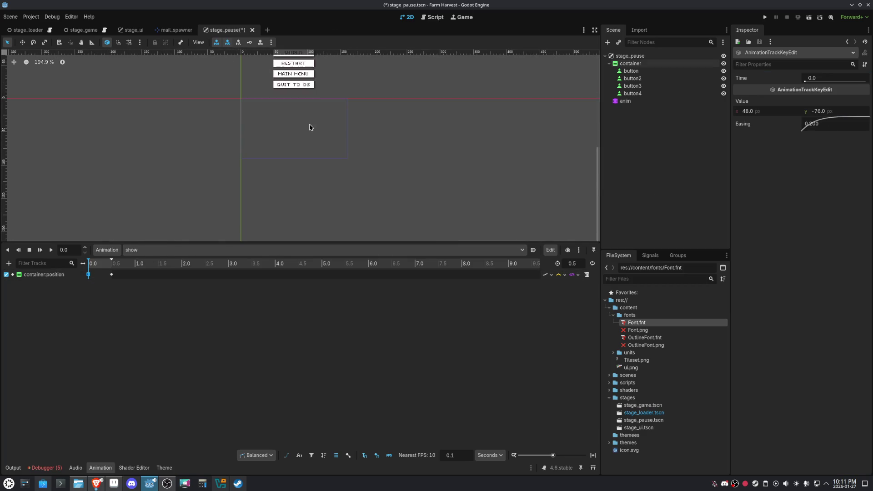
pyautogui.click(40, 250)
pyautogui.click(712, 42)
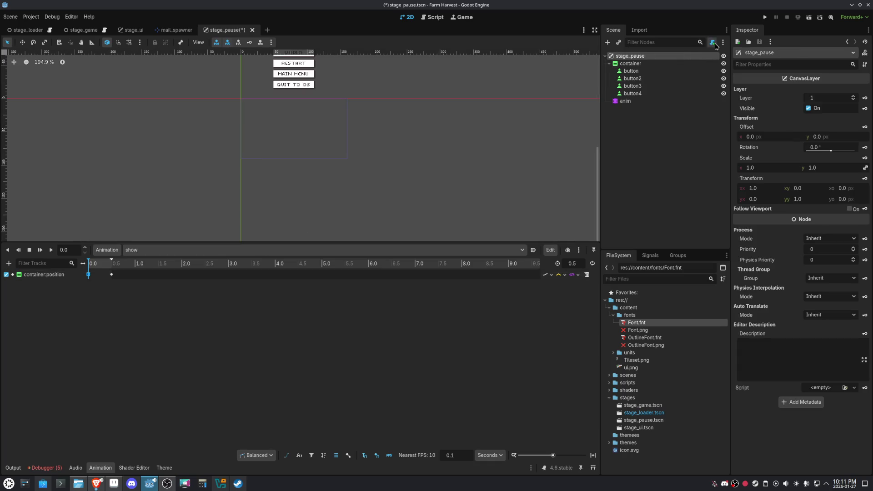
# - Attach a new stage_pause.gd script, saved in the scripts folder, to the pause root
pyautogui.click(422, 224)
pyautogui.doubleClick(422, 224)
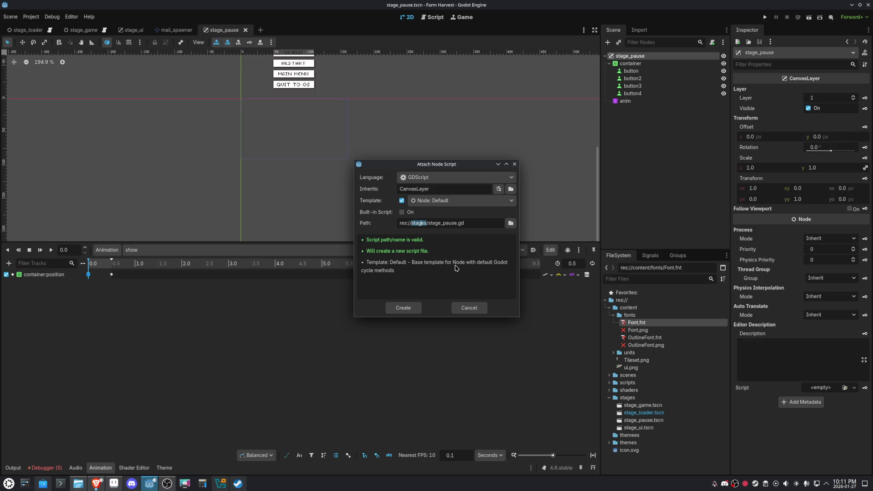
pyautogui.write('scripts')
pyautogui.click(401, 308)
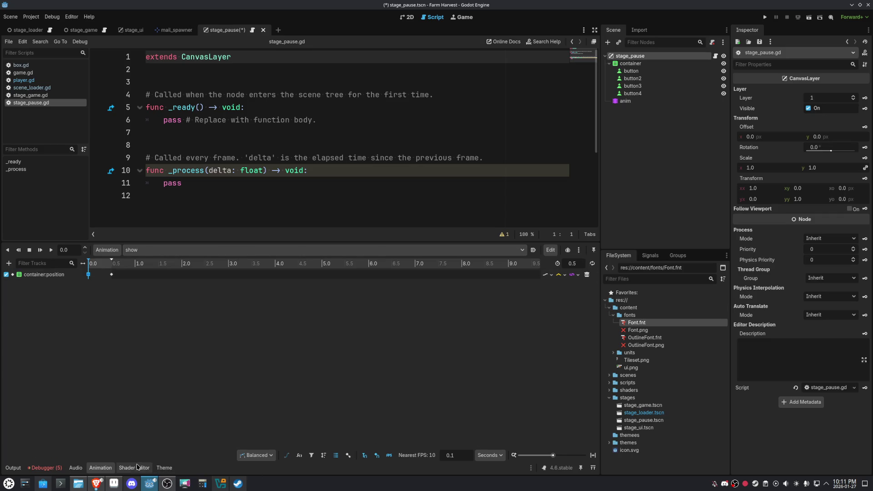
pyautogui.click(108, 468)
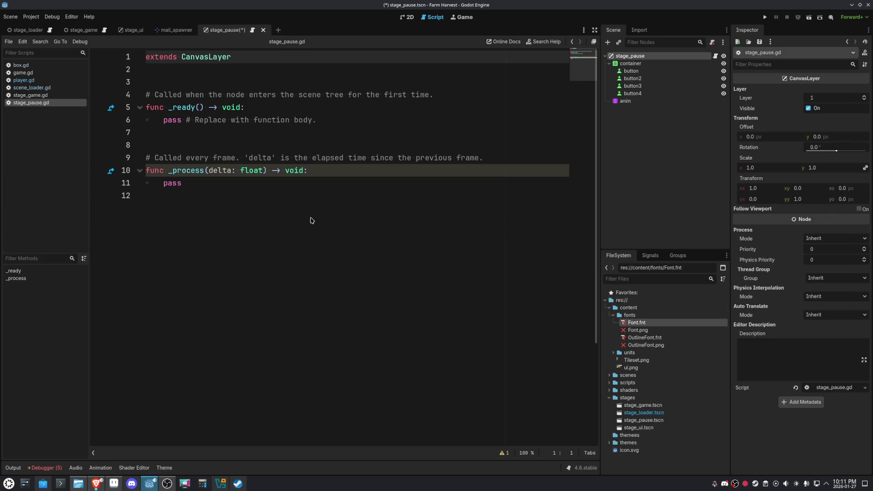
pyautogui.click(100, 468)
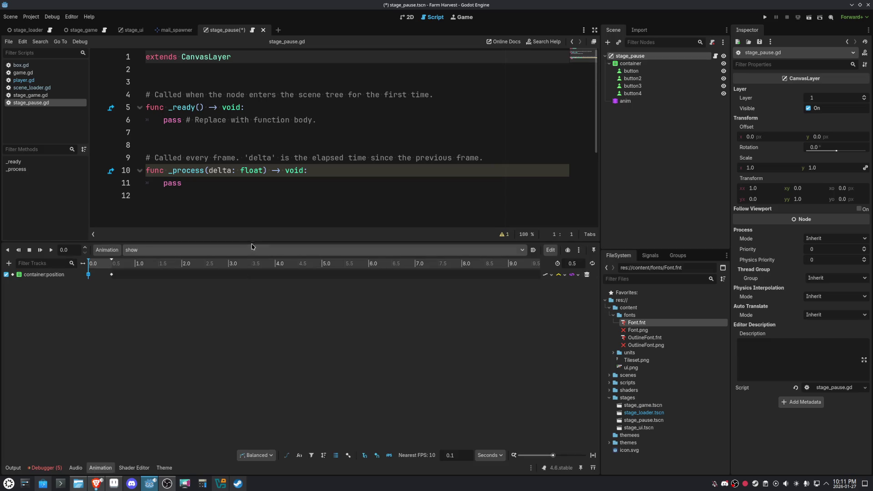
pyautogui.click(101, 468)
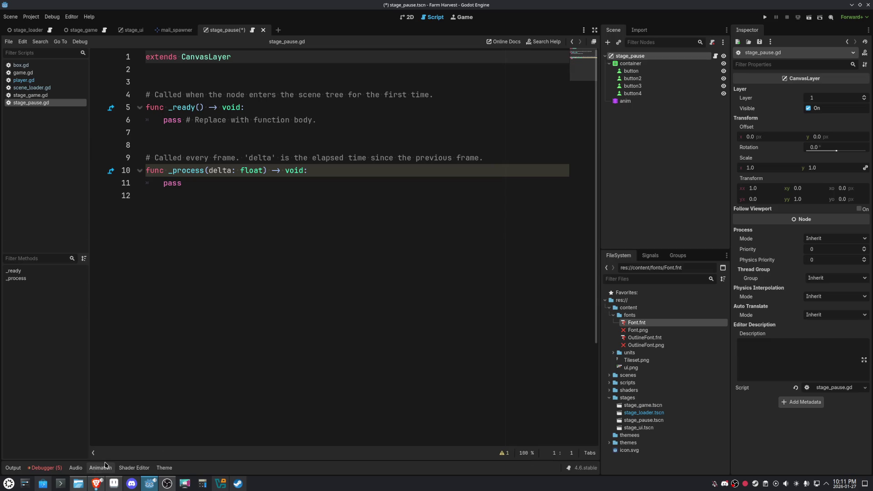
# - Delete the _process function, the comment above _ready and the placeholder pass
pyautogui.click(252, 176)
pyautogui.moveTo(213, 184)
pyautogui.mouseDown()
pyautogui.moveTo(169, 171)
pyautogui.moveTo(141, 137)
pyautogui.mouseUp()
pyautogui.press('BackSpace')
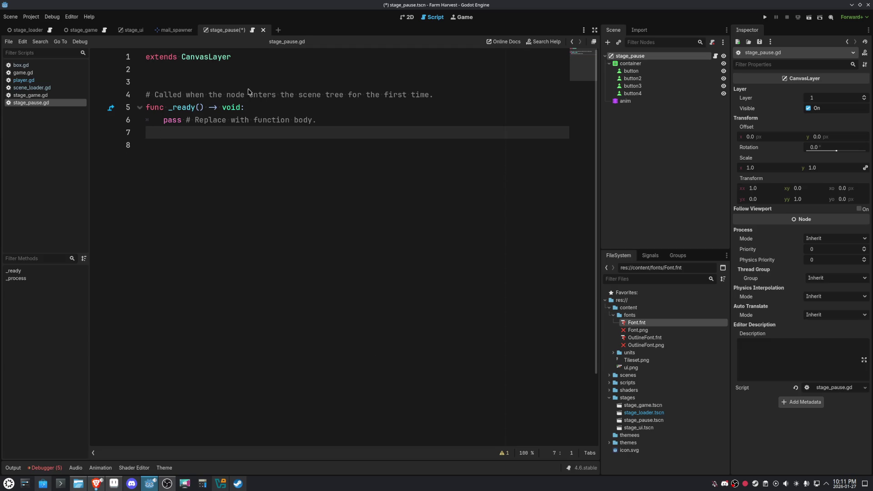
pyautogui.click(433, 94)
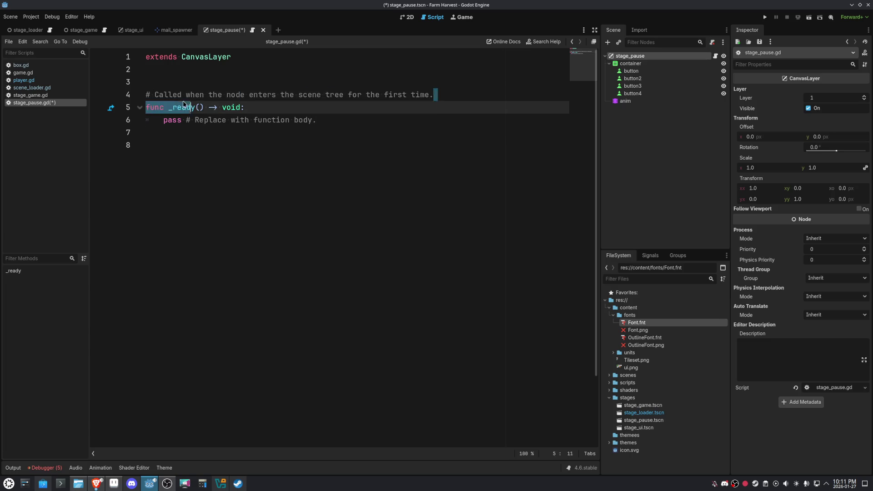
pyautogui.moveTo(434, 94); pyautogui.dragTo(130, 82)
pyautogui.press('BackSpace')
pyautogui.click(195, 132)
pyautogui.press('BackSpace')
pyautogui.press('BackSpace')
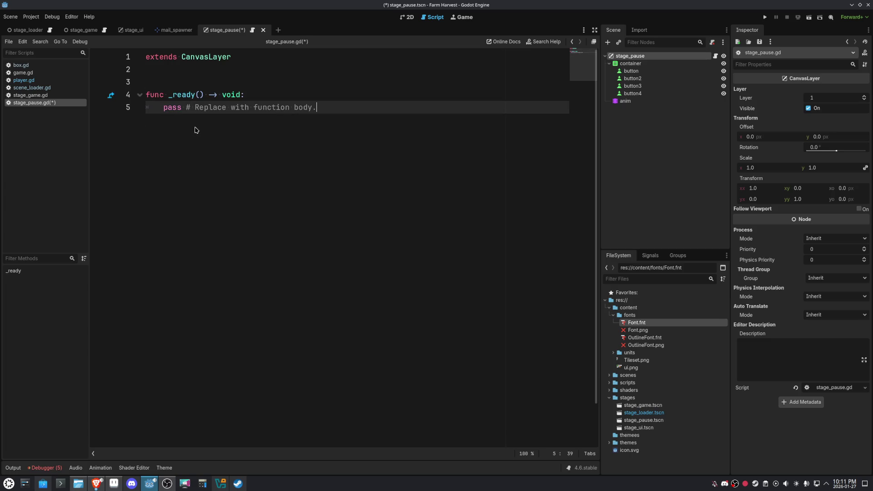
pyautogui.hotkey('shift', 'Home')
pyautogui.press('BackSpace')
# - Make _ready play the show animation with $anim.play(&'show')
pyautogui.write('$anim.pl')
pyautogui.press('Return')
pyautogui.press('Return')
pyautogui.write(')')
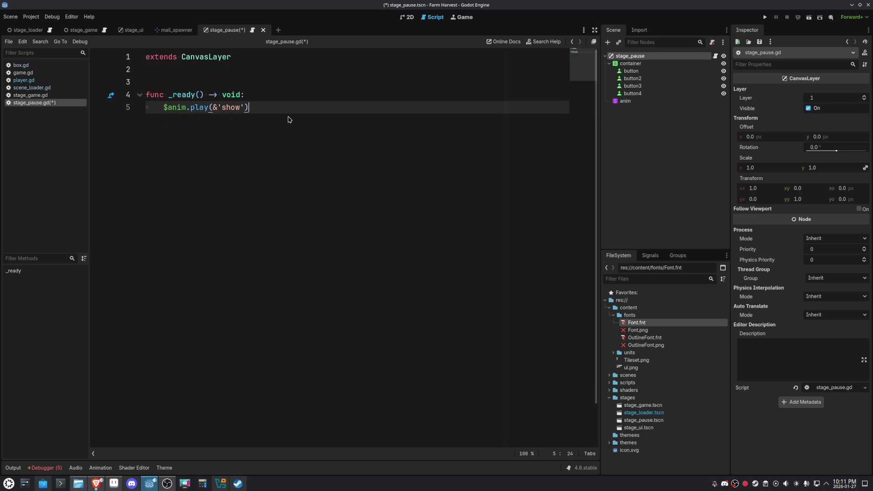
pyautogui.press('Return')
pyautogui.press('Return')
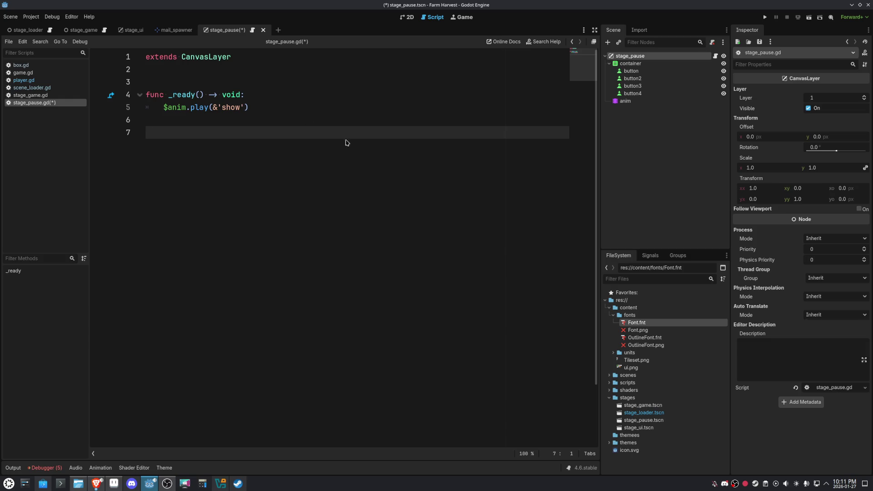
pyautogui.click(407, 18)
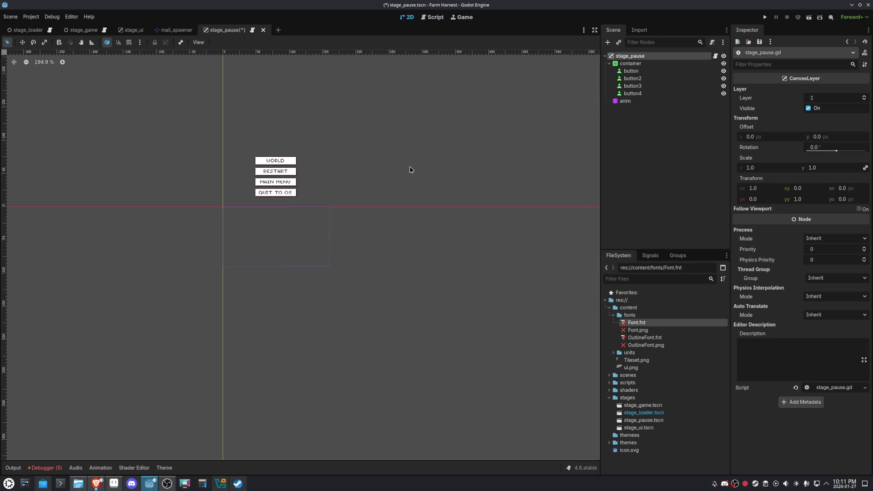
# - Jump to the show animation's 0.5 s key and duplicate the QUIT TO OS button as button5
pyautogui.click(625, 101)
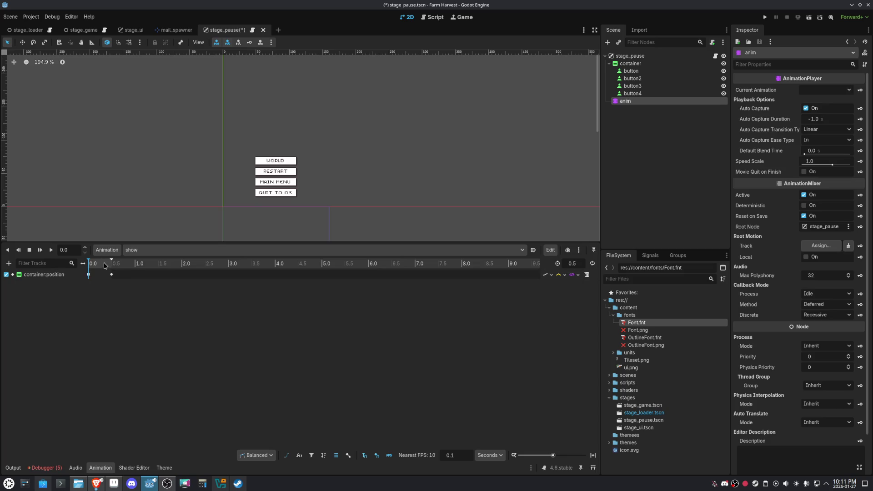
pyautogui.click(111, 263)
pyautogui.scroll(6, 319, 139)
pyautogui.scroll(4, 319, 139)
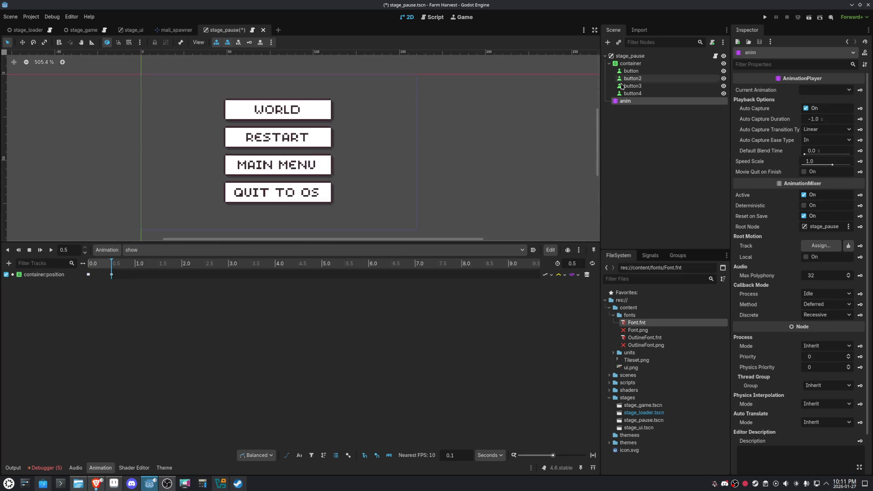
pyautogui.click(632, 94)
pyautogui.hotkey('ctrl', 'd')
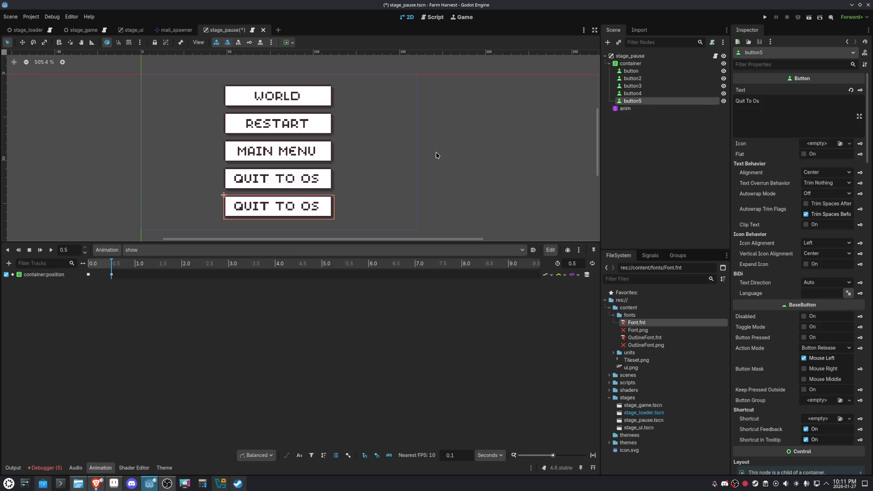
pyautogui.scroll(-1, 436, 155)
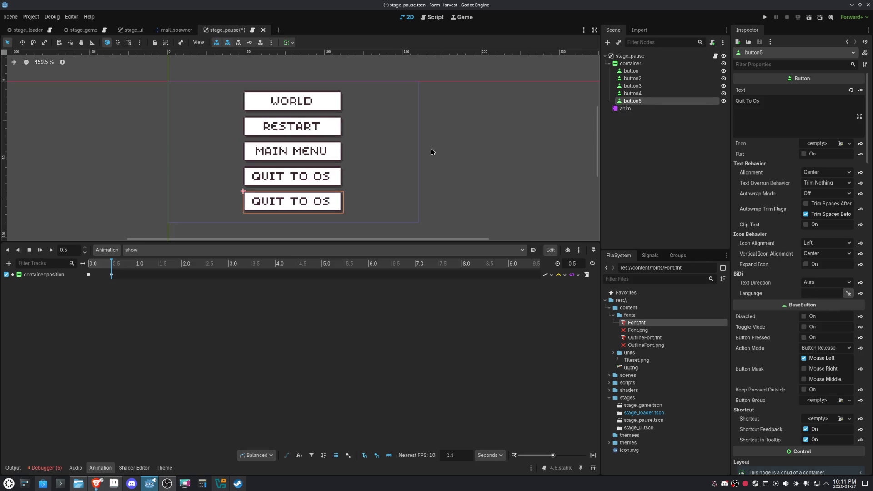
# - Reduce the button container's separation constant from 2 to 1
pyautogui.click(630, 63)
pyautogui.scroll(-5, 822, 315)
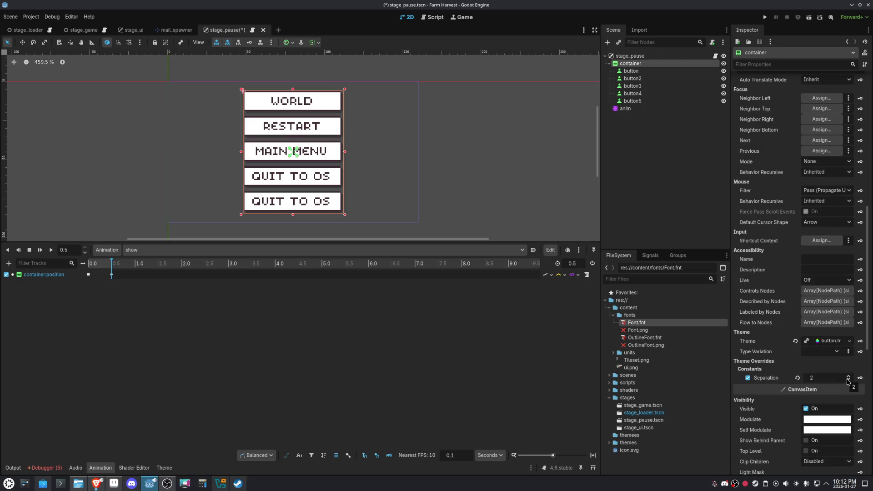
pyautogui.click(848, 381)
pyautogui.scroll(3, 319, 179)
pyautogui.scroll(3, 319, 178)
pyautogui.scroll(-4, 320, 178)
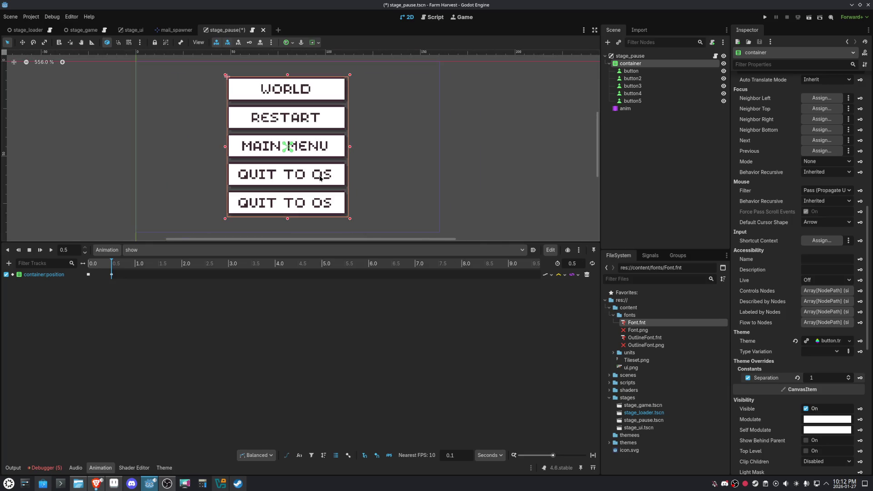
# - Try a minimum height of 12 on the WORLD button, then restore it to 14
pyautogui.click(288, 89)
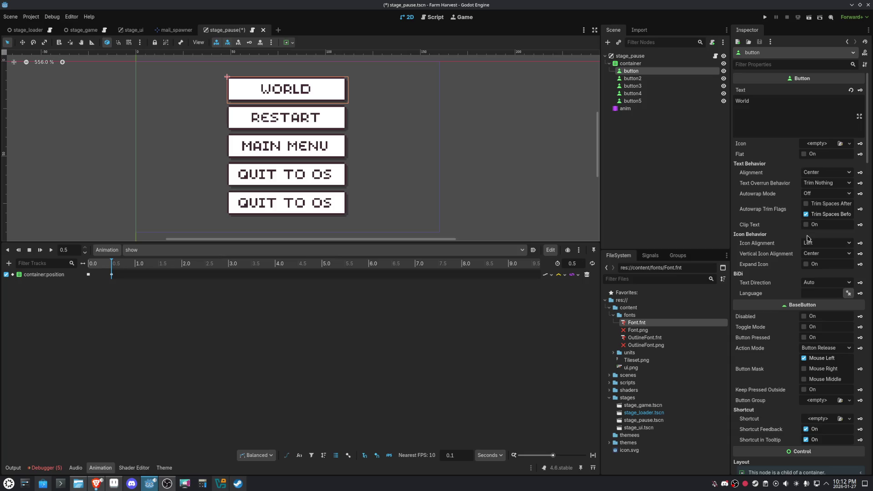
pyautogui.scroll(-5, 808, 238)
pyautogui.scroll(-3, 808, 238)
pyautogui.click(821, 356)
pyautogui.write('12')
pyautogui.press('Return')
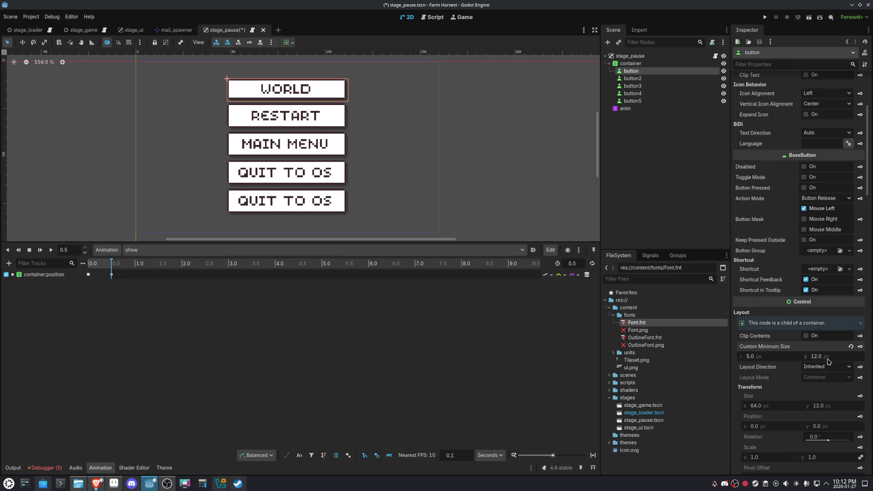
pyautogui.click(827, 359)
pyautogui.write('14')
pyautogui.press('Return')
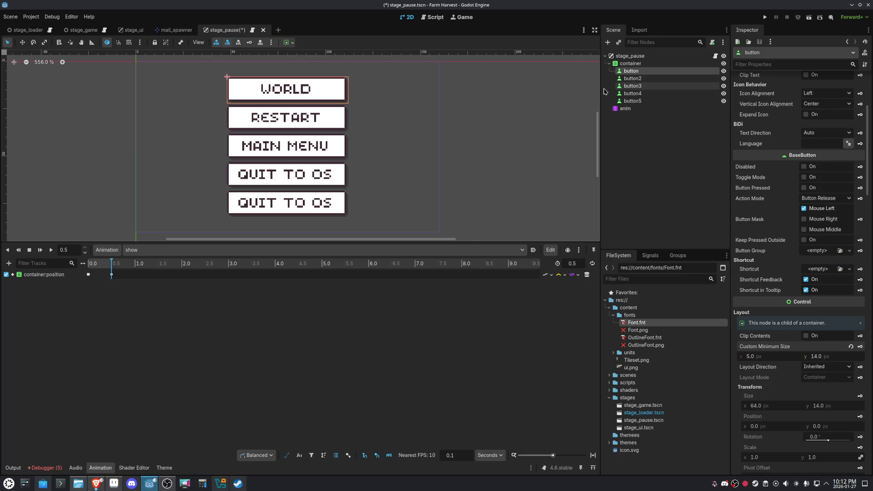
pyautogui.click(112, 275)
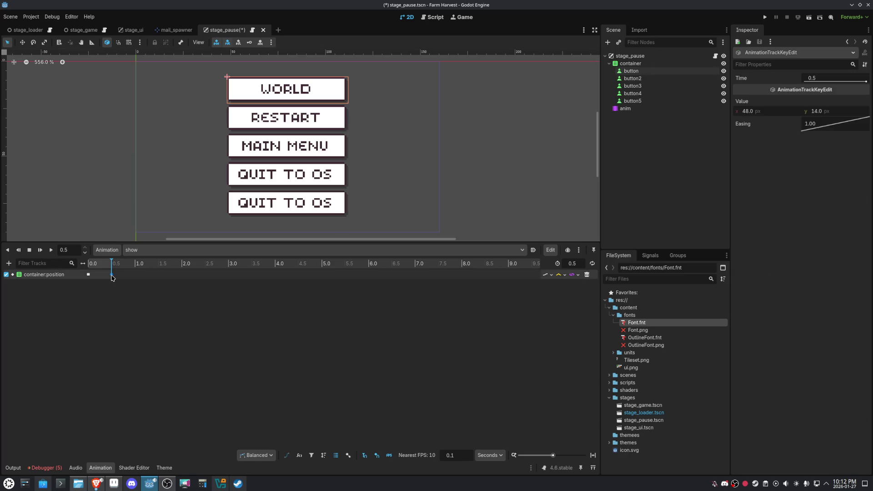
# - Change the fifth button's text to 'Close' and save the pause scene
pyautogui.scroll(-5, 418, 155)
pyautogui.scroll(2, 418, 153)
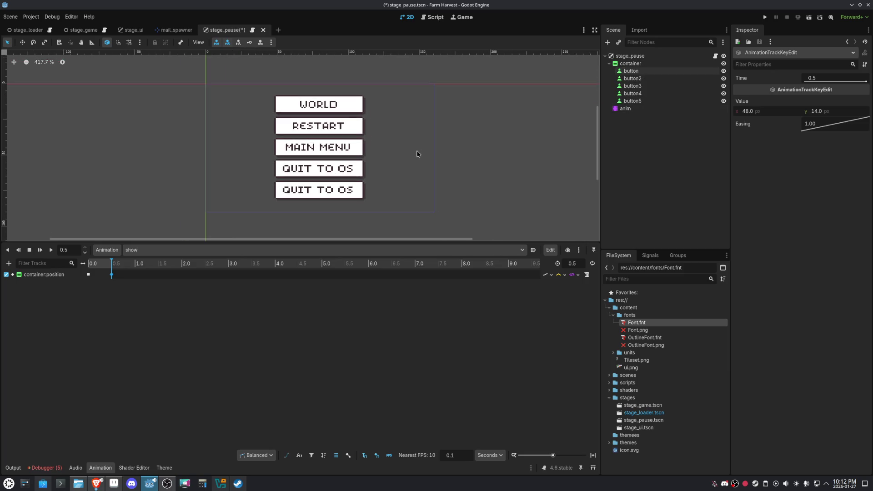
pyautogui.click(330, 196)
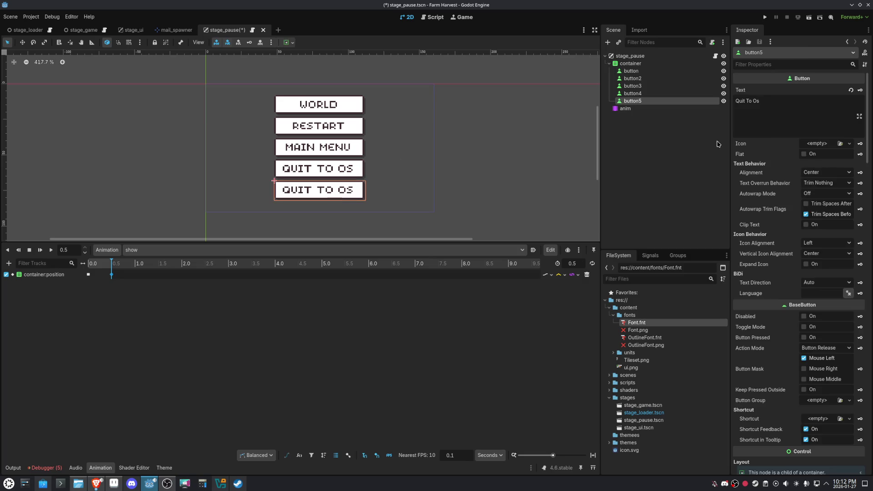
pyautogui.moveTo(783, 105); pyautogui.dragTo(677, 103)
pyautogui.write('Close')
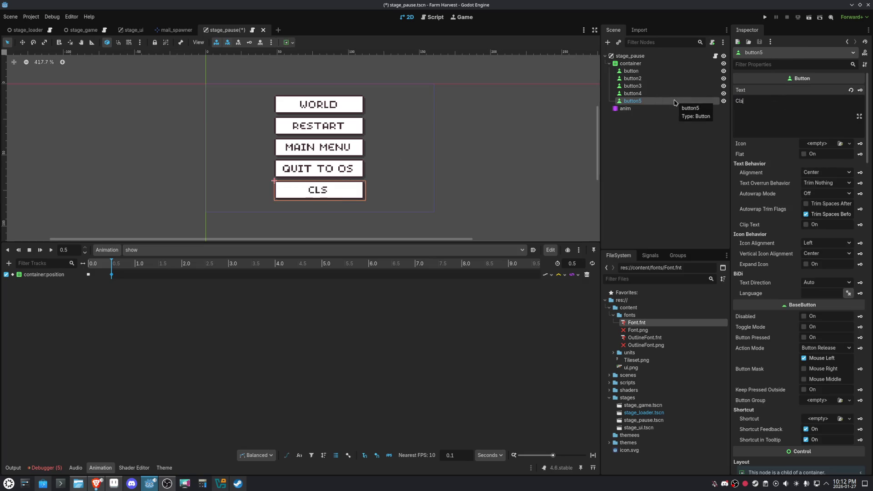
pyautogui.click(429, 127)
pyautogui.hotkey('ctrl', 's')
pyautogui.click(716, 56)
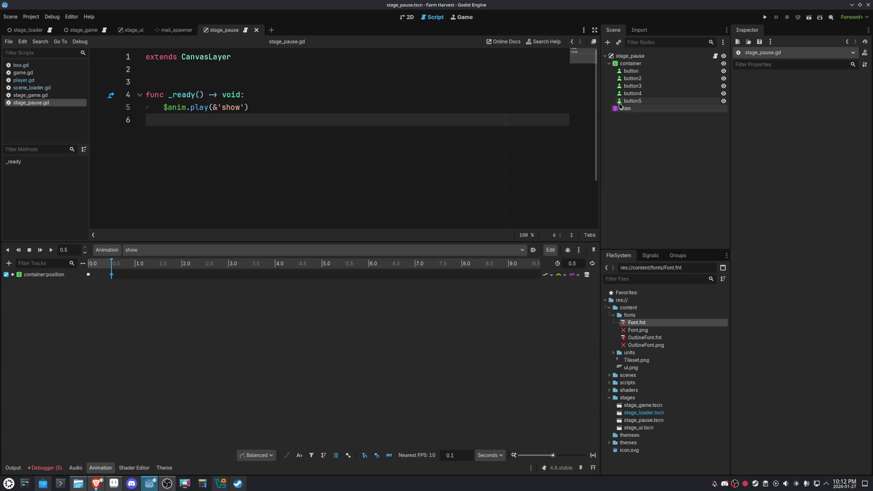
# - Rename the button container node to button_container
pyautogui.click(636, 72)
pyautogui.click(648, 71)
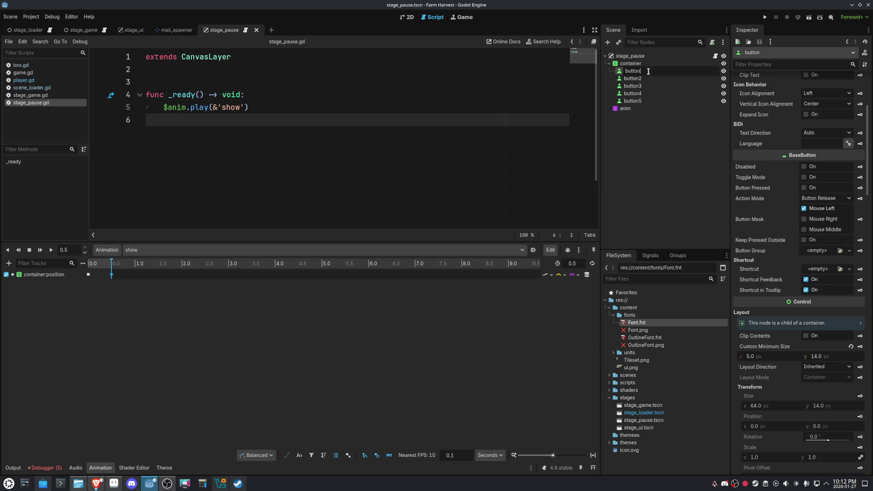
pyautogui.doubleClick(648, 71)
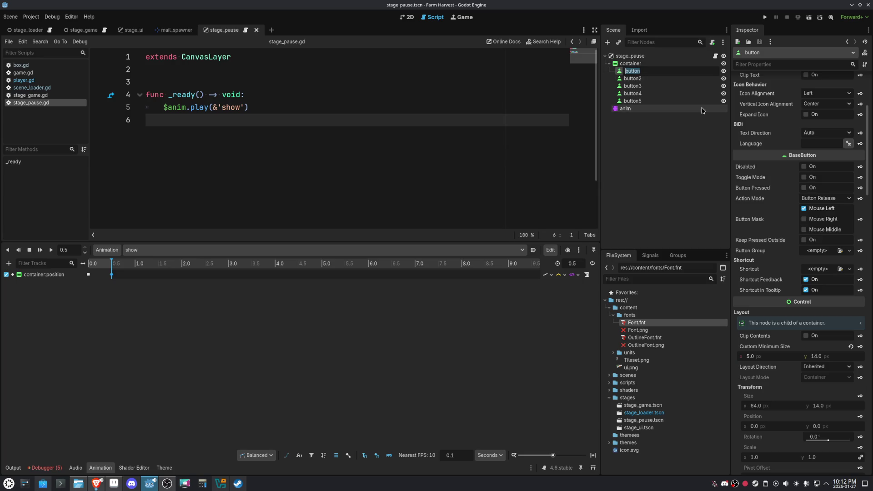
pyautogui.write('btn')
pyautogui.press('Escape')
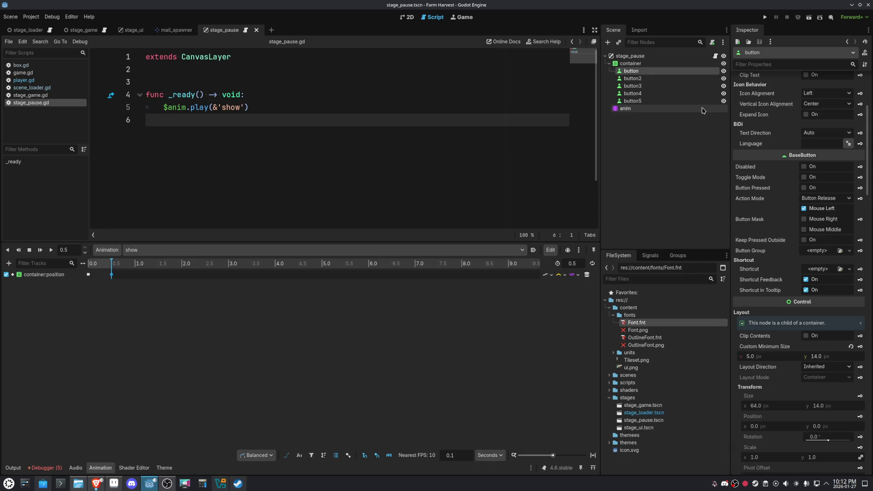
pyautogui.click(637, 63)
pyautogui.press('F2')
pyautogui.press('Home')
pyautogui.write('button_')
pyautogui.press('Return')
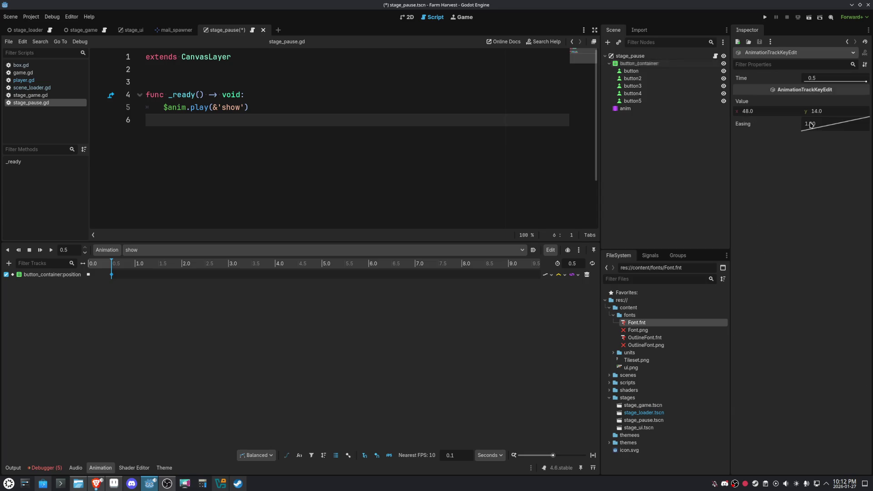
# - Rename the first three button nodes to world, restart and mainmenu
pyautogui.click(641, 79)
pyautogui.click(641, 72)
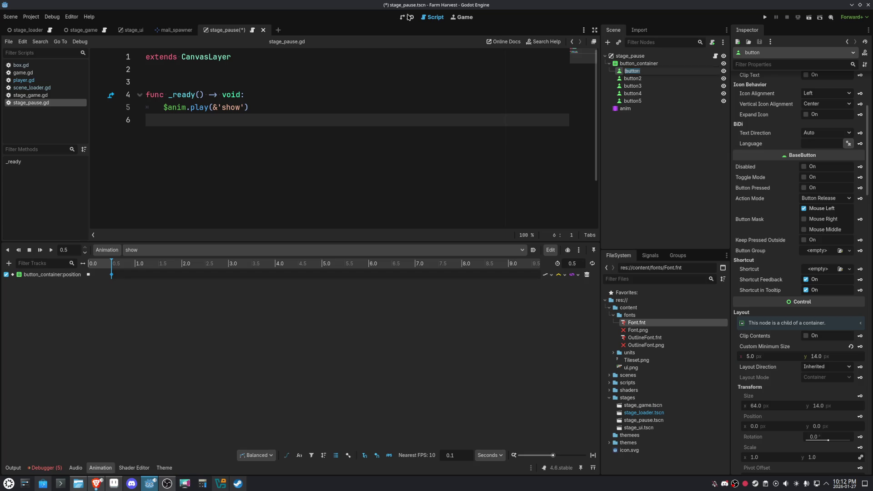
pyautogui.hotkey('ctrl', 'F1')
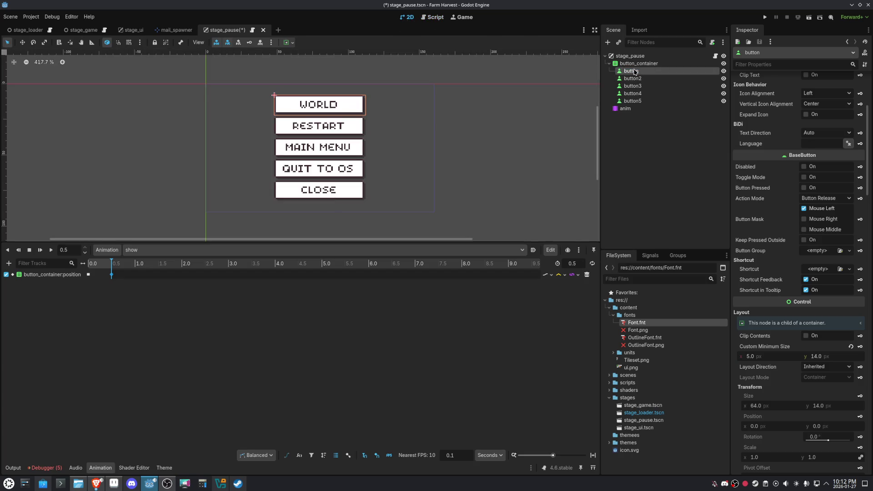
pyautogui.doubleClick(635, 72)
pyautogui.write('world')
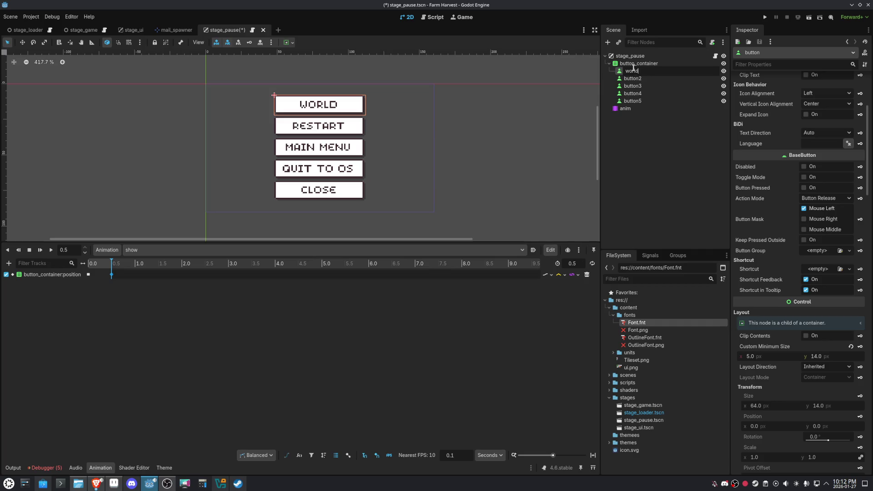
pyautogui.press('Return')
pyautogui.doubleClick(632, 78)
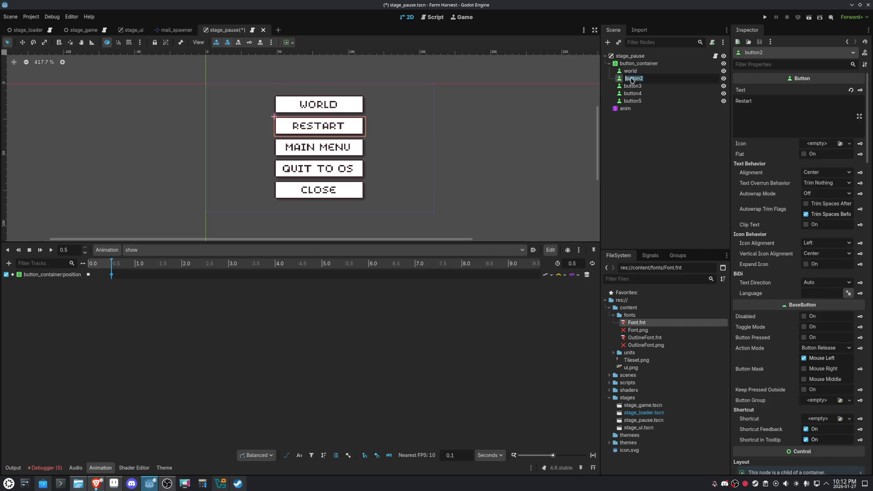
pyautogui.write('restart')
pyautogui.press('Return')
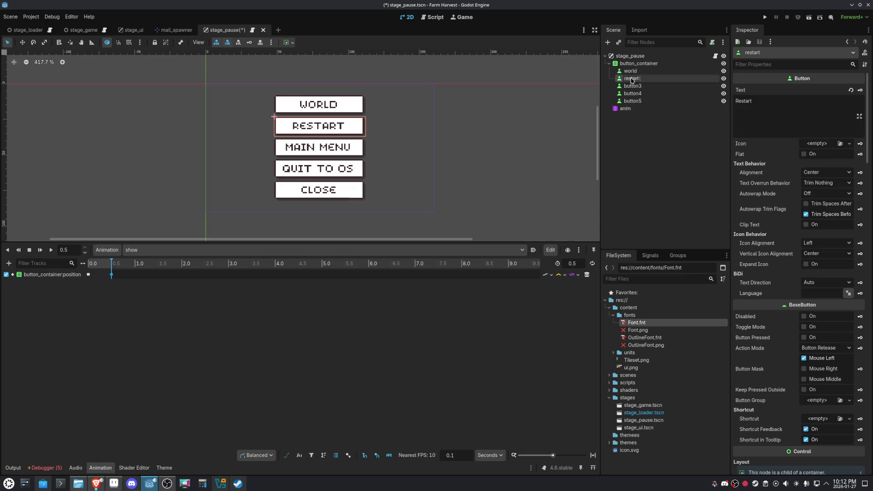
pyautogui.doubleClick(639, 88)
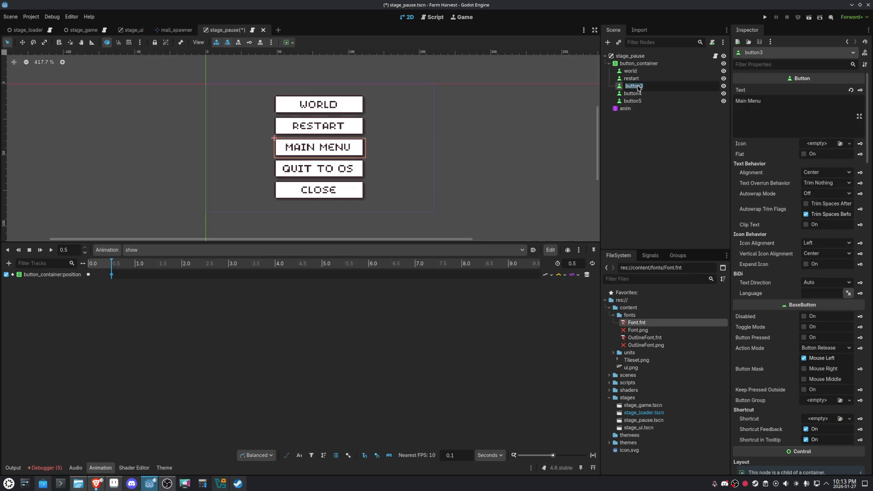
pyautogui.write('mainmenu')
pyautogui.press('Return')
# - Rename button4 to quit_to_os and save the scene
pyautogui.click(637, 94)
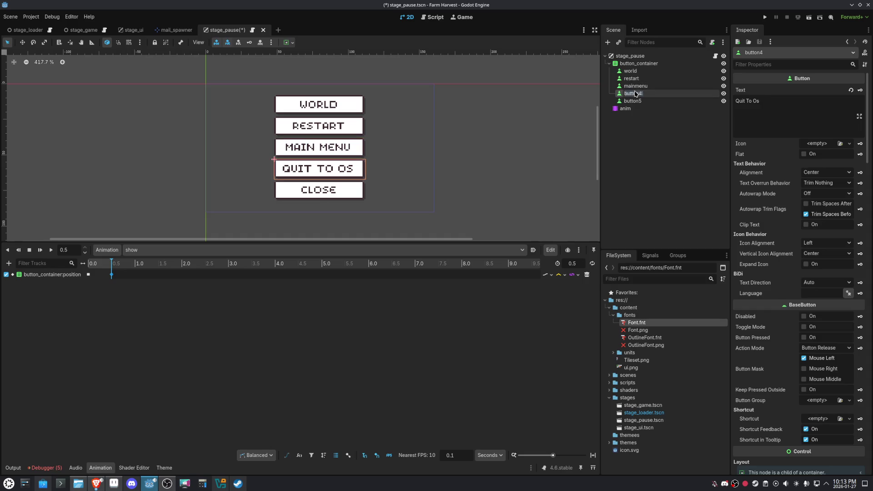
pyautogui.doubleClick(636, 94)
pyautogui.write('qu')
pyautogui.press('Return')
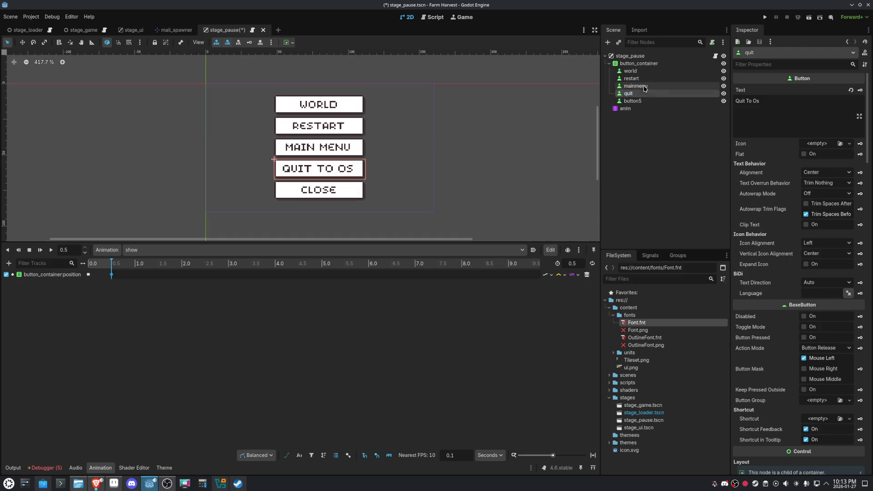
pyautogui.doubleClick(663, 94)
pyautogui.doubleClick(661, 85)
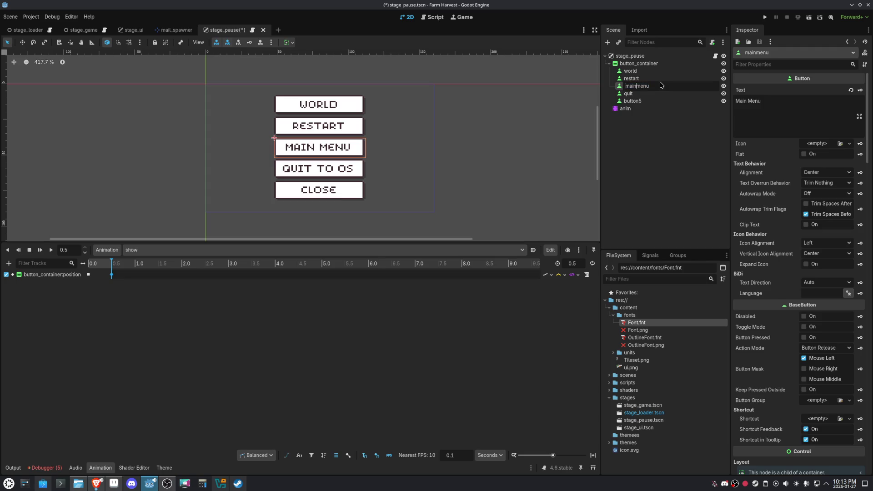
pyautogui.write('_')
pyautogui.doubleClick(667, 93)
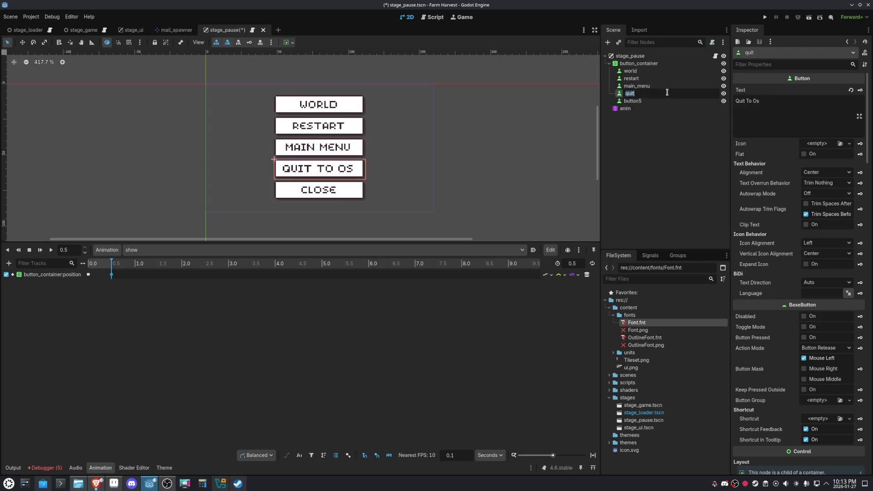
pyautogui.write('_to_o')
pyautogui.write('s')
pyautogui.press('Return')
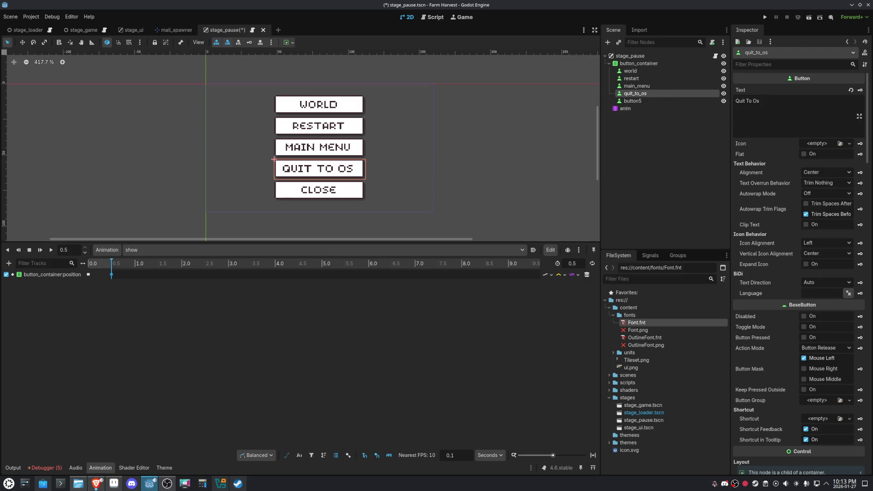
pyautogui.hotkey('ctrl', 's')
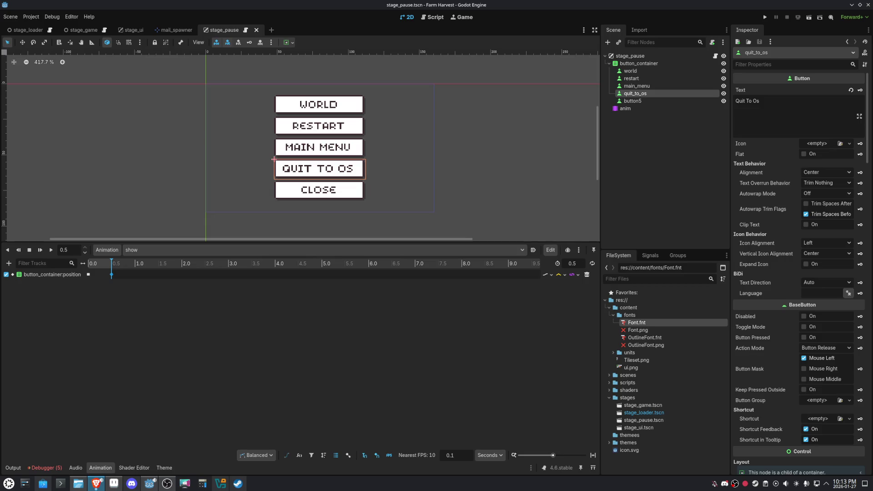
# - Rename button5 to close and save the pause scene
pyautogui.click(643, 101)
pyautogui.click(647, 103)
pyautogui.write('close')
pyautogui.press('Return')
pyautogui.hotkey('ctrl', 's')
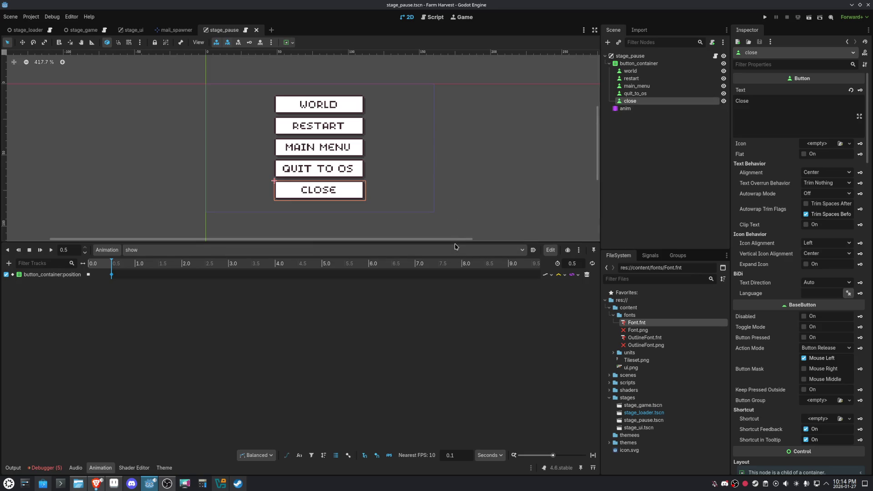
# - Shrink the animation panel and bring up the attached stage_pause.gd script
pyautogui.moveTo(409, 242)
pyautogui.mouseDown()
pyautogui.moveTo(371, 375)
pyautogui.moveTo(375, 345)
pyautogui.mouseUp()
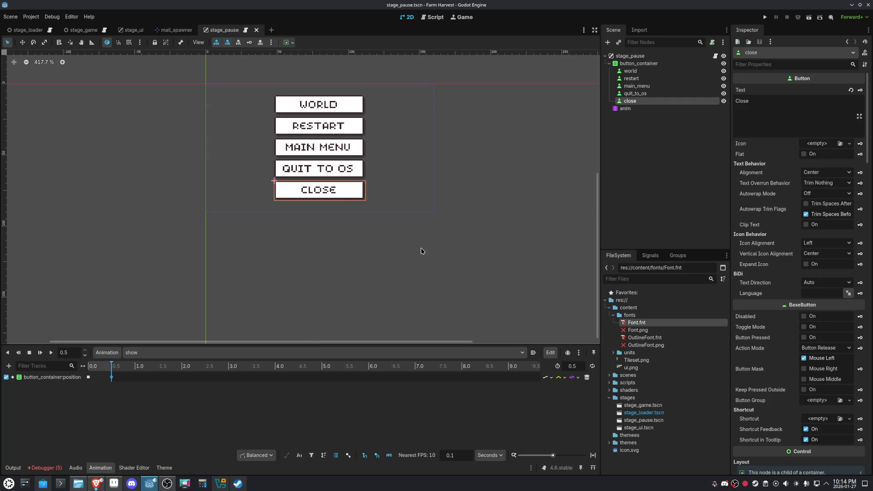
pyautogui.scroll(3, 432, 227)
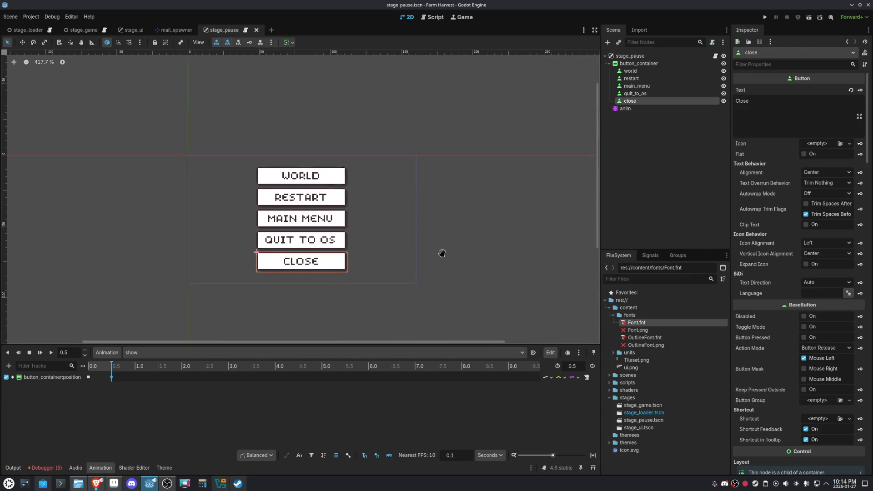
pyautogui.keyDown('ctrl'); pyautogui.scroll(3, 425, 245); pyautogui.keyUp('ctrl')
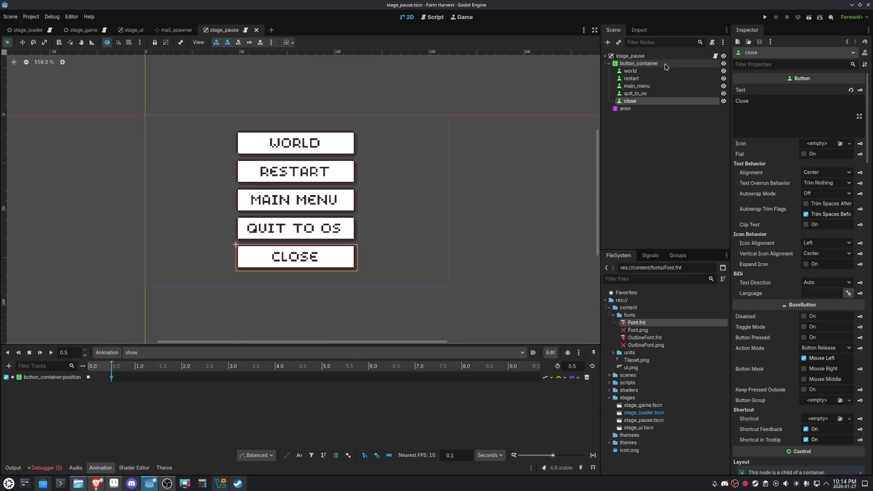
pyautogui.click(716, 56)
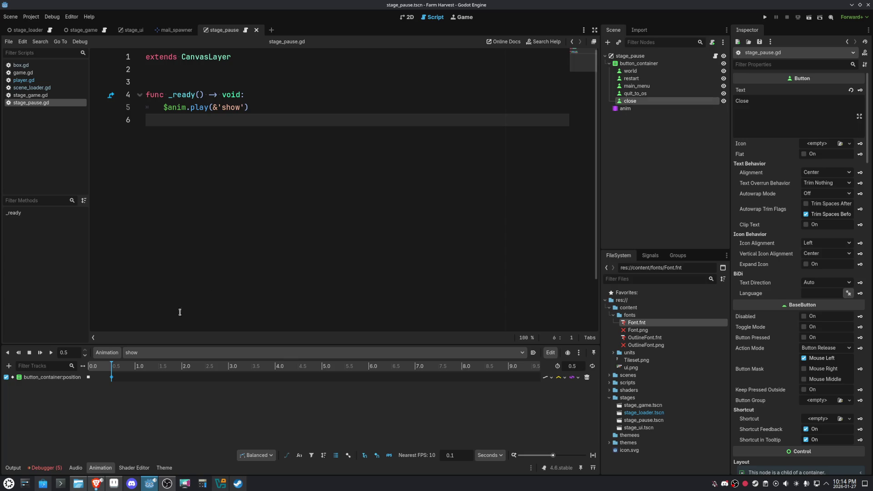
# - Connect the close button's pressed() signal to a new _on_close_pressed stub and select its pass line
pyautogui.moveTo(162, 344); pyautogui.dragTo(175, 324)
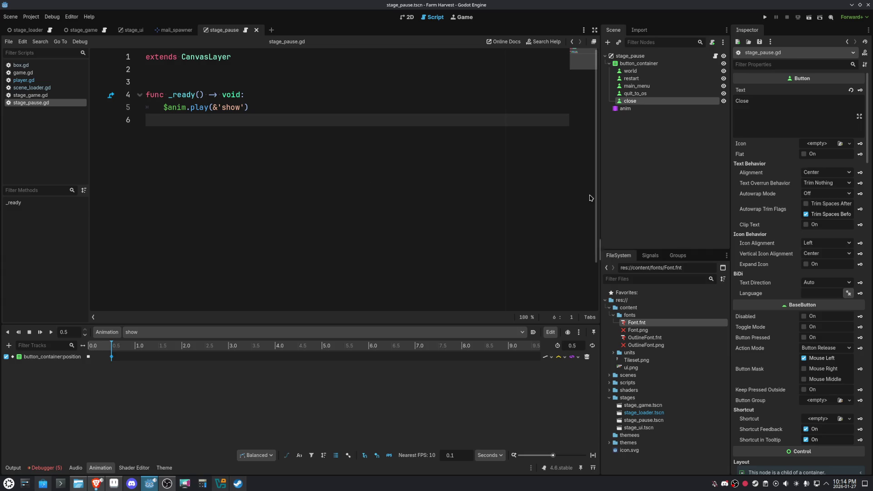
pyautogui.click(650, 256)
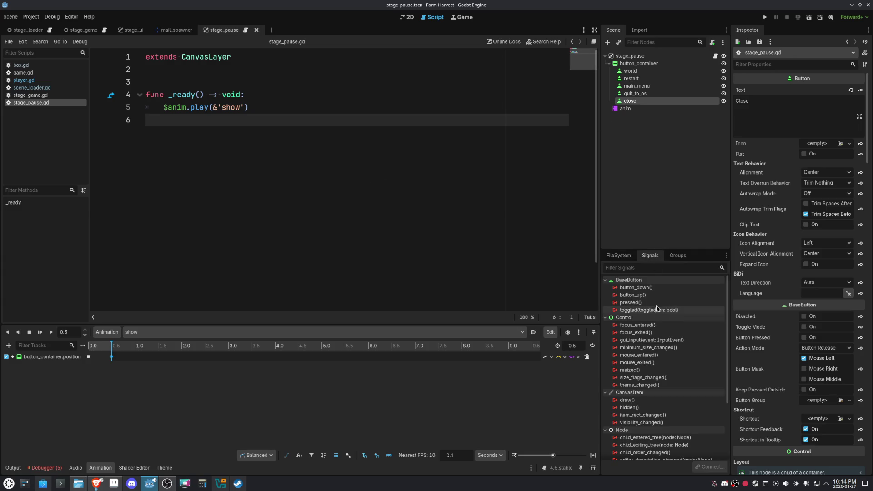
pyautogui.moveTo(643, 305)
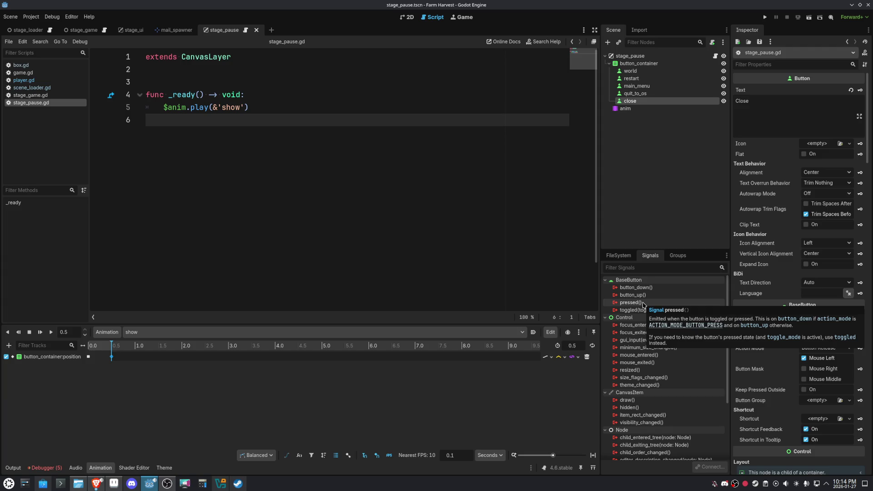
pyautogui.doubleClick(644, 304)
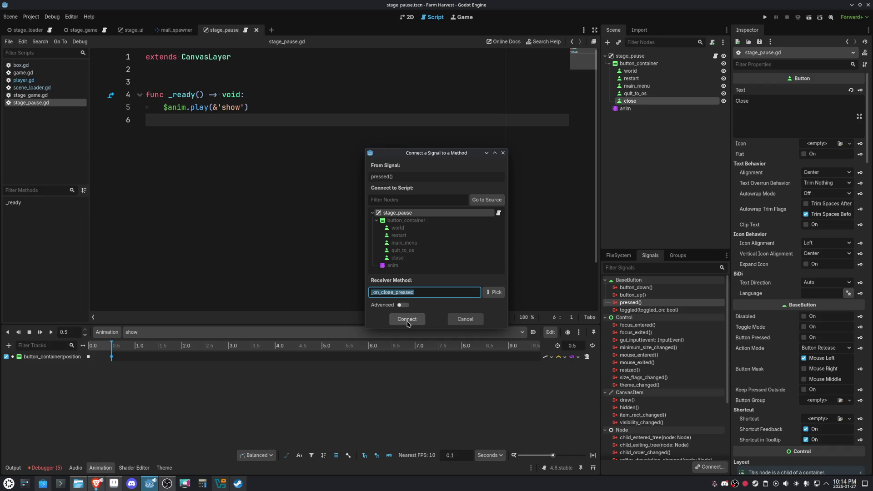
pyautogui.moveTo(317, 160); pyautogui.dragTo(164, 161)
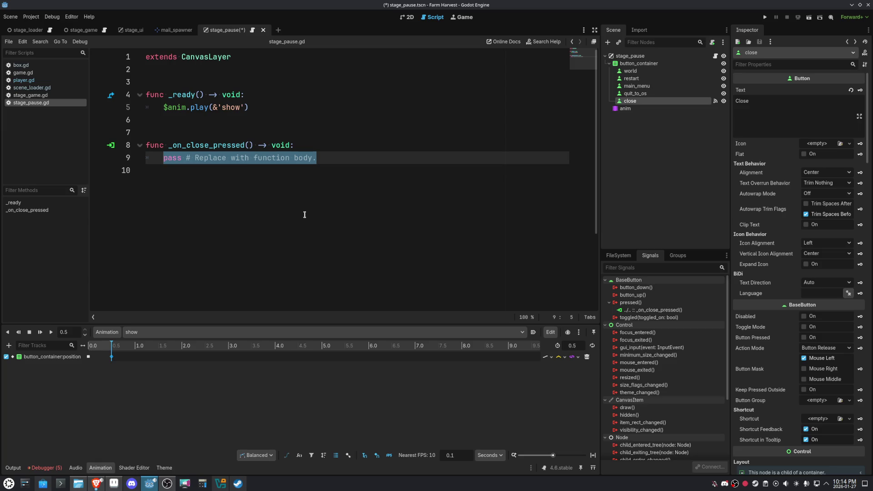
# - In _on_close_pressed, return early if $anim is playing, then play 'show' backwards
pyautogui.write('if $anim.is_pl')
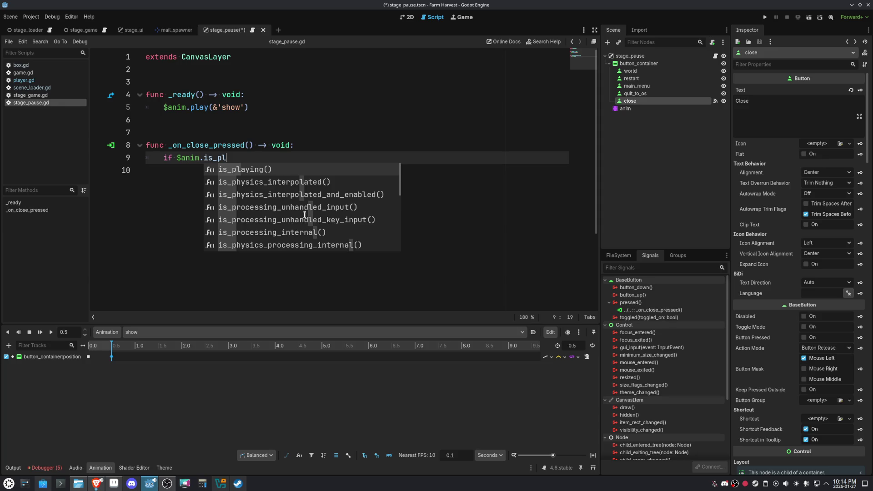
pyautogui.press('Return')
pyautogui.write(':')
pyautogui.press('Return')
pyautogui.write('ret')
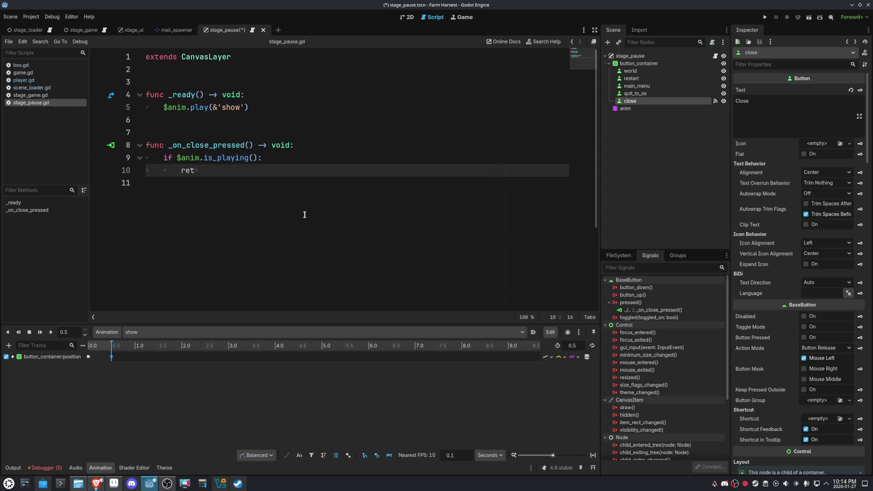
pyautogui.press('BackSpace')
pyautogui.press('BackSpace')
pyautogui.write('e')
pyautogui.press('BackSpace')
pyautogui.press('BackSpace')
pyautogui.press('BackSpace')
pyautogui.write('return')
pyautogui.press('Return')
pyautogui.press('Return')
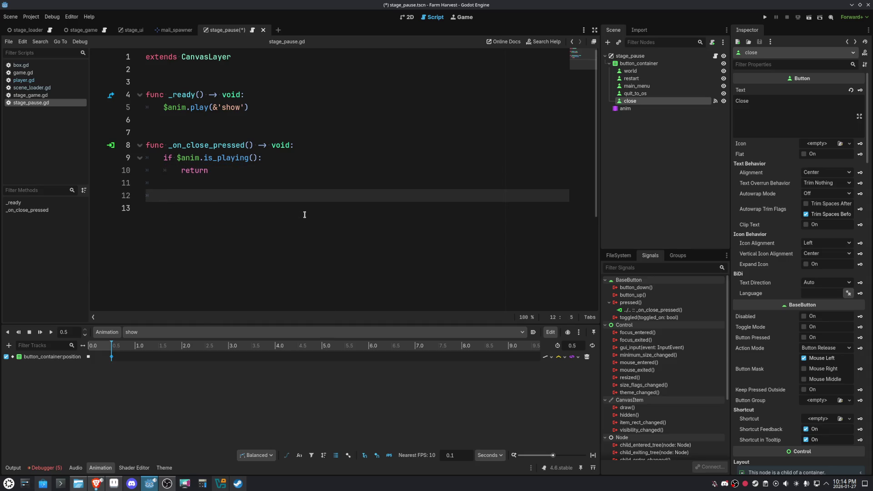
pyautogui.write('$anim.pl')
pyautogui.write('ay_b')
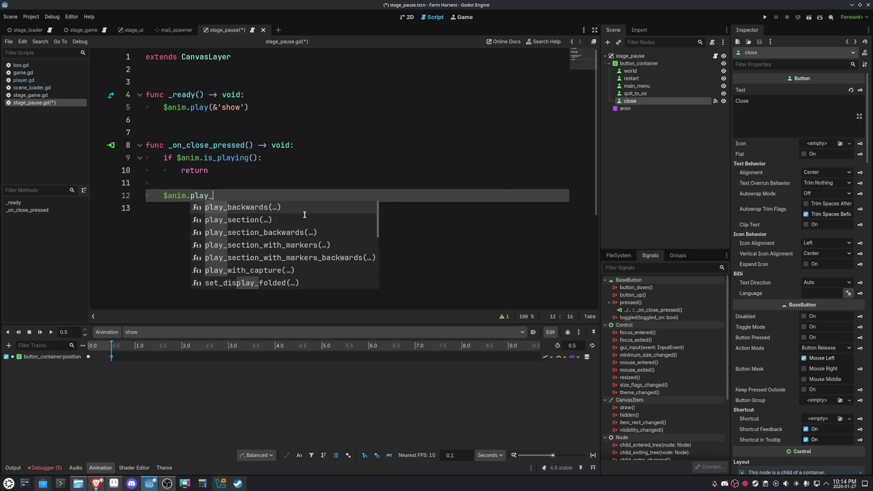
pyautogui.press('Return')
pyautogui.press('Return')
pyautogui.press('Return')
# - Await $anim.animation_finished, then call queue_free() and save the pause script
pyautogui.write('await $anim.pl')
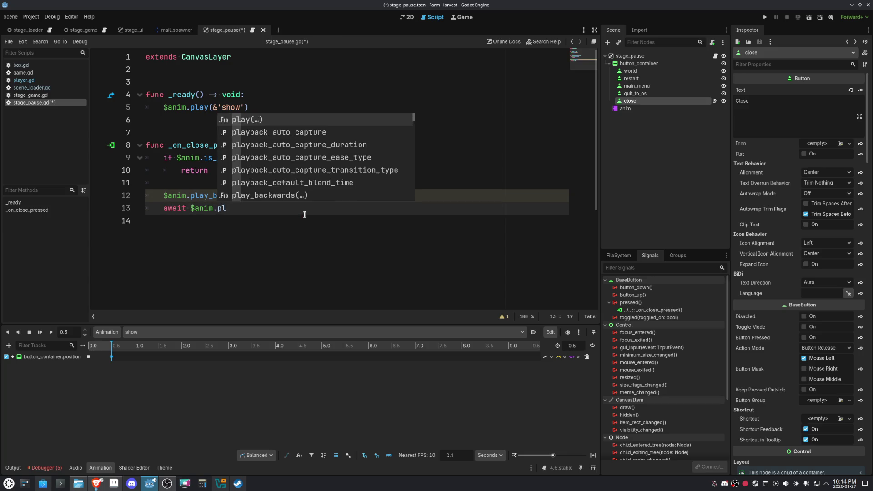
pyautogui.press('Return')
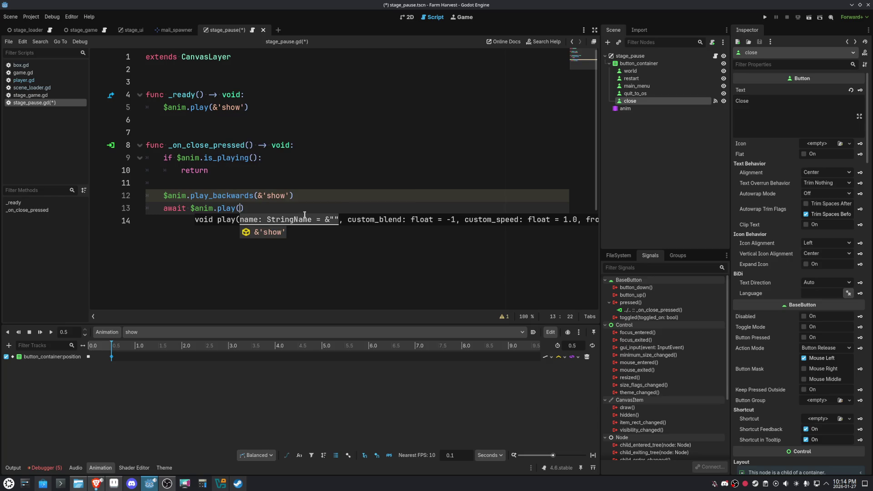
pyautogui.press('BackSpace')
pyautogui.press('BackSpace')
pyautogui.press('BackSpace')
pyautogui.write('ani')
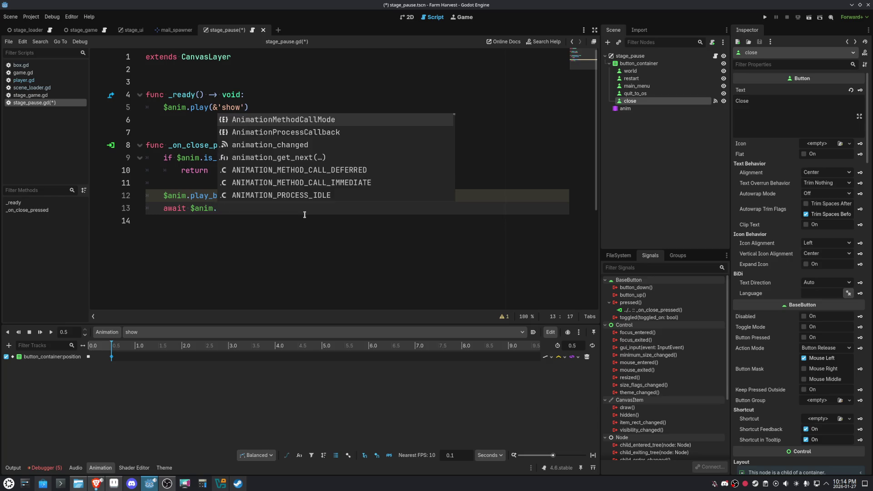
pyautogui.press('Down')
pyautogui.press('Down')
pyautogui.press('Down')
pyautogui.press('Return')
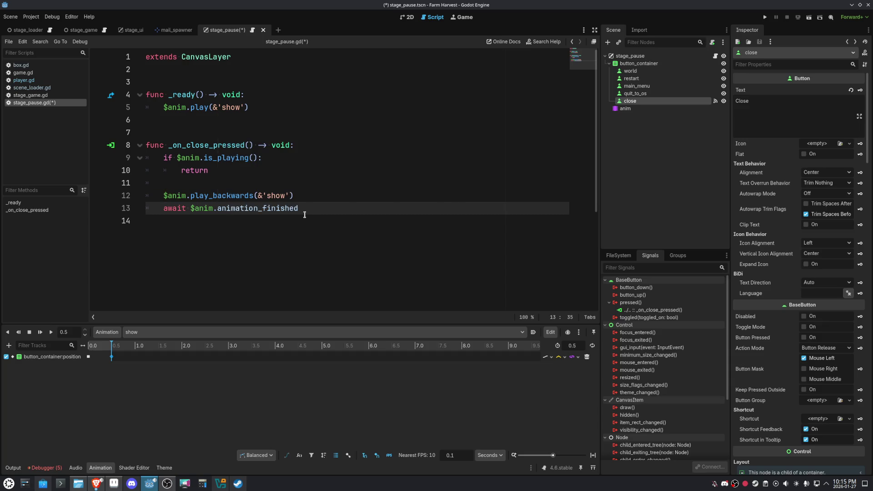
pyautogui.press('Return')
pyautogui.press('Return')
pyautogui.write('queue_')
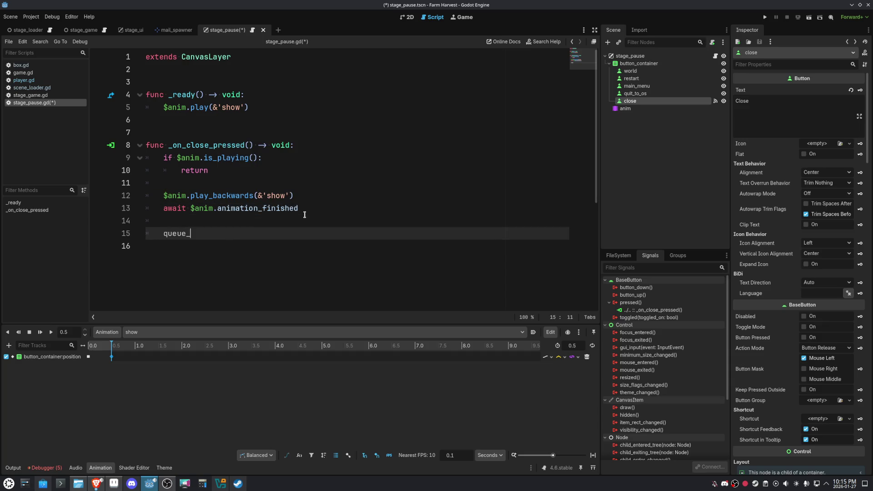
pyautogui.write('free(')
pyautogui.hotkey('ctrl', 's')
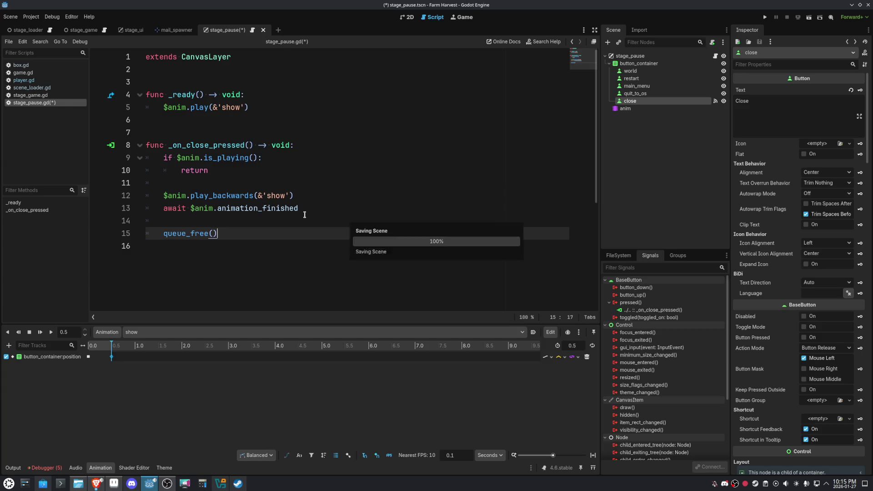
pyautogui.click(305, 215)
pyautogui.press('Up')
pyautogui.press('Up')
pyautogui.press('Up')
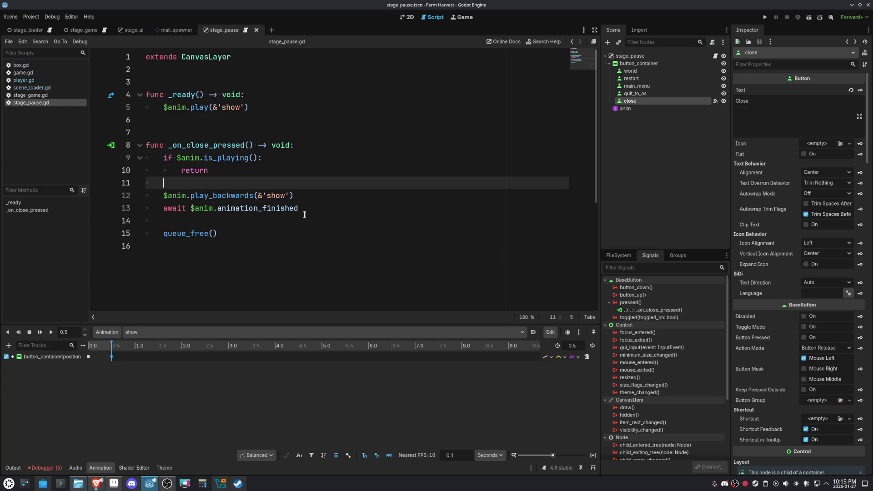
pyautogui.click(630, 56)
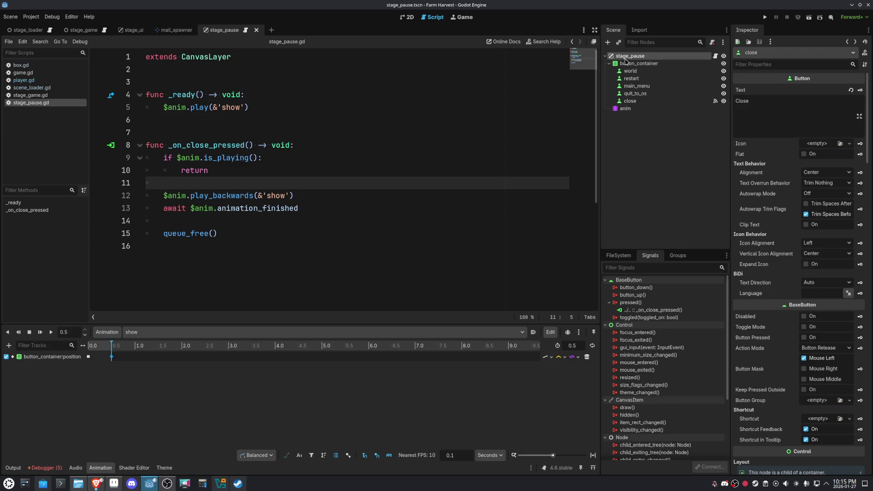
# - Add a ColorRect node to the pause scene and change its type to Control
pyautogui.click(411, 19)
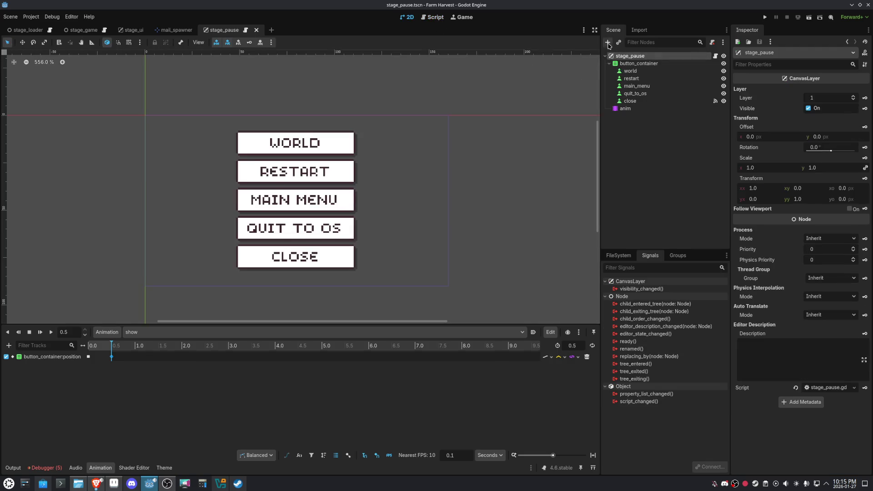
pyautogui.hotkey('ctrl', 'a')
pyautogui.write('colorrect')
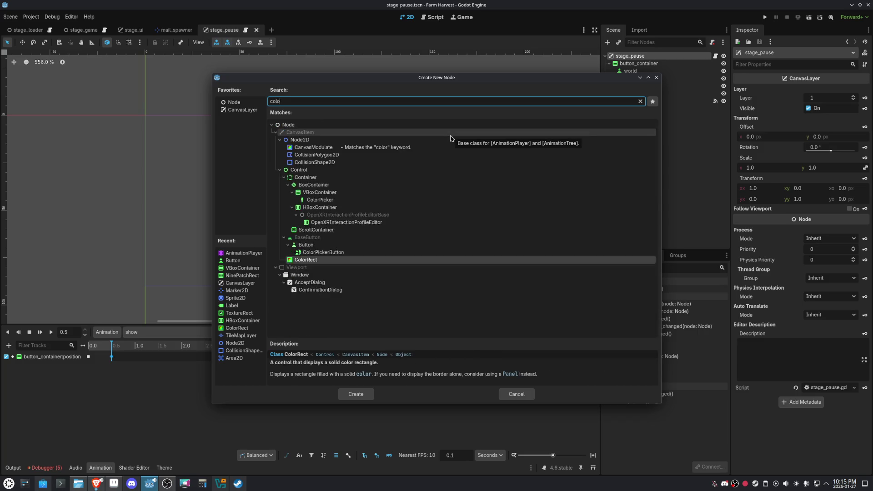
pyautogui.press('Return')
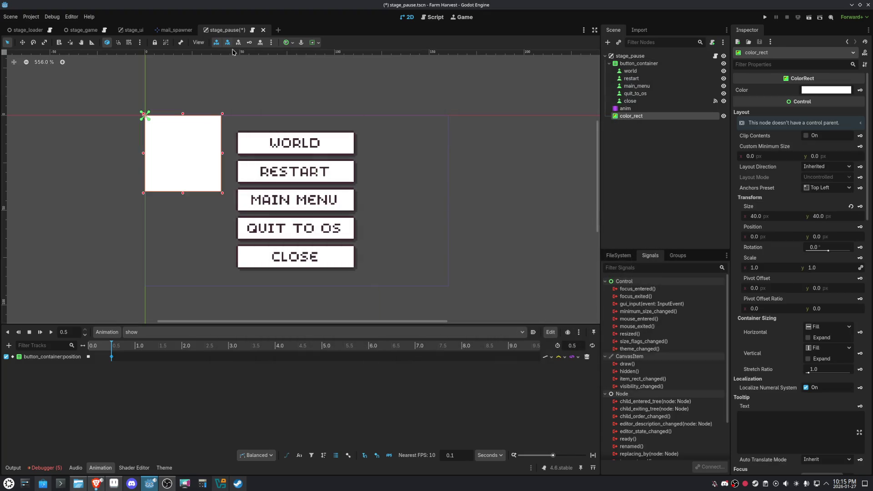
pyautogui.click(292, 43)
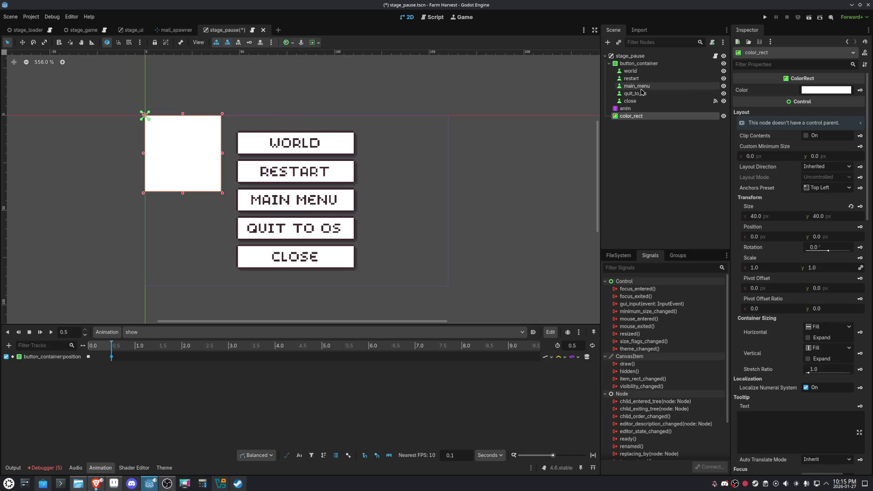
pyautogui.rightClick(633, 117)
pyautogui.click(671, 187)
pyautogui.write('Control')
pyautogui.doubleClick(320, 137)
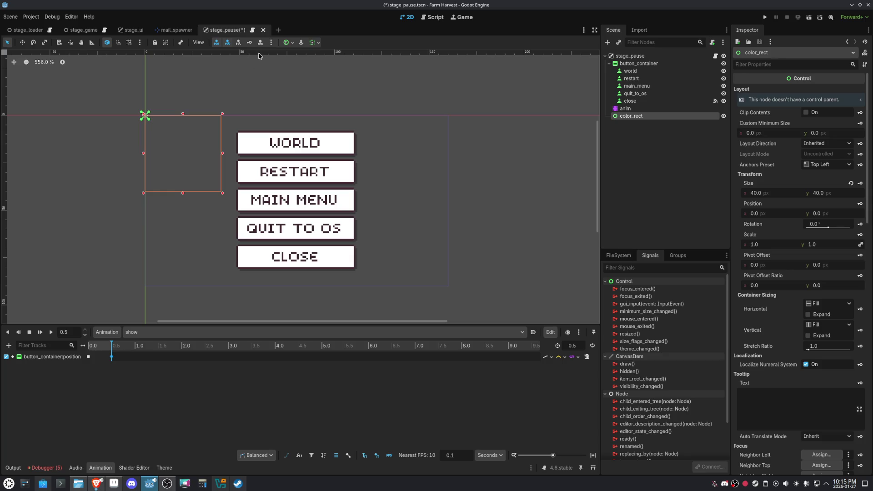
# - Apply the Full Rect anchor preset, move the node above button_container and rename it bg
pyautogui.click(288, 43)
pyautogui.click(327, 105)
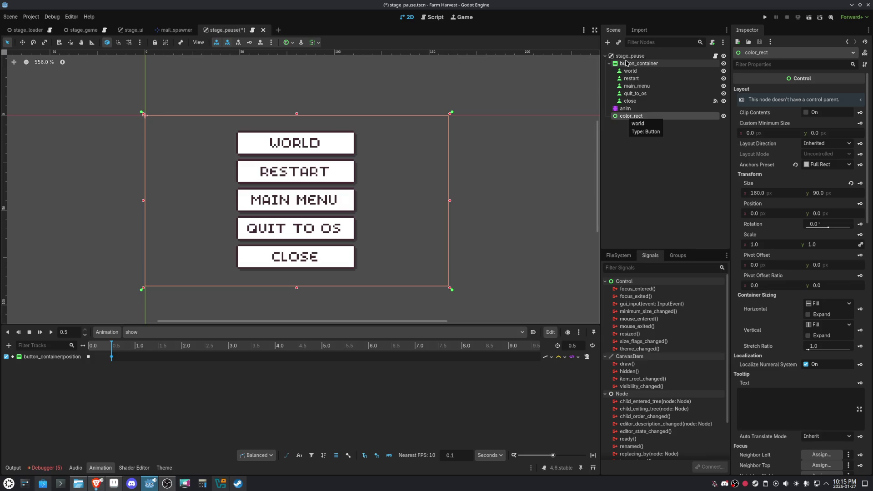
pyautogui.moveTo(620, 117); pyautogui.dragTo(627, 64)
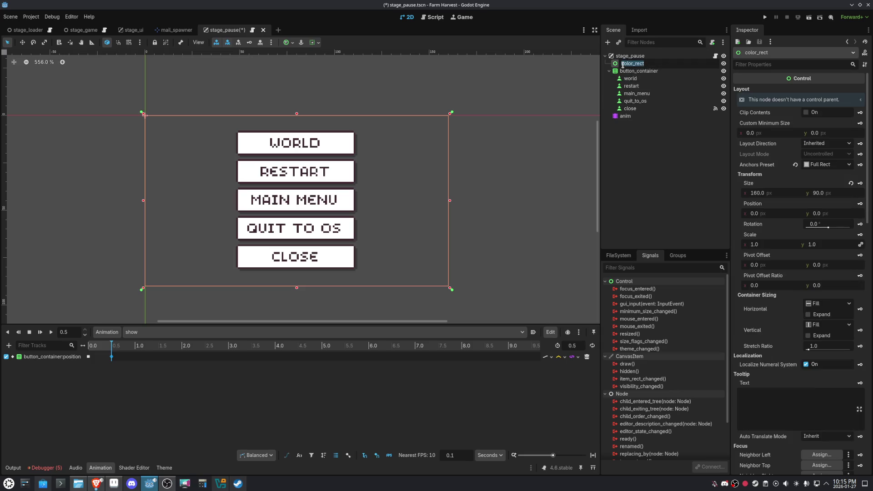
pyautogui.write('bg')
pyautogui.press('Return')
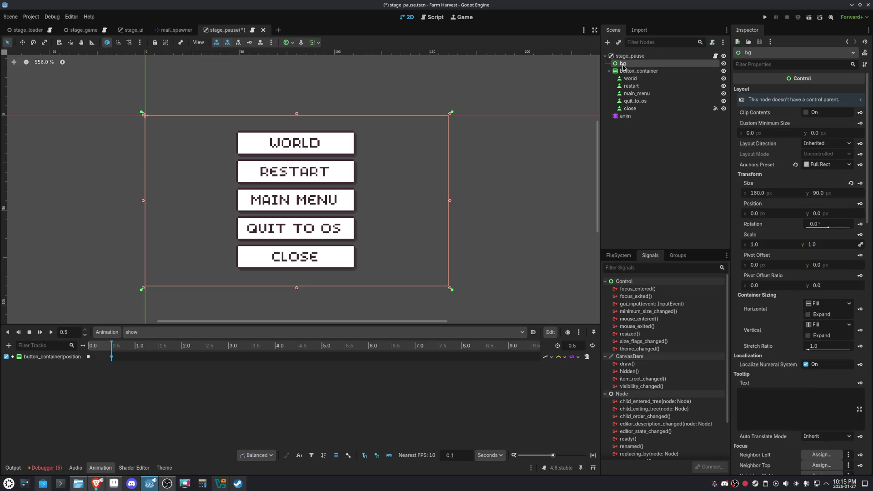
pyautogui.scroll(-10, 811, 329)
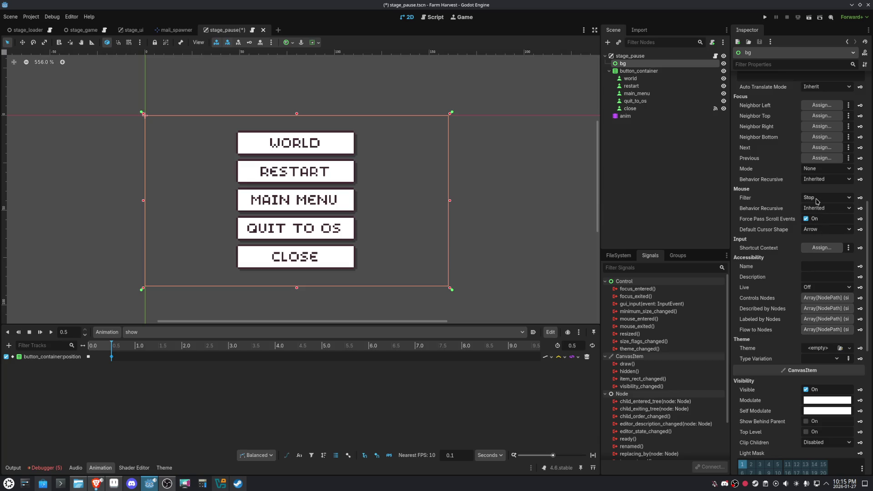
# - Change bg's type to ColorRect and set its colour to black
pyautogui.rightClick(627, 64)
pyautogui.click(664, 135)
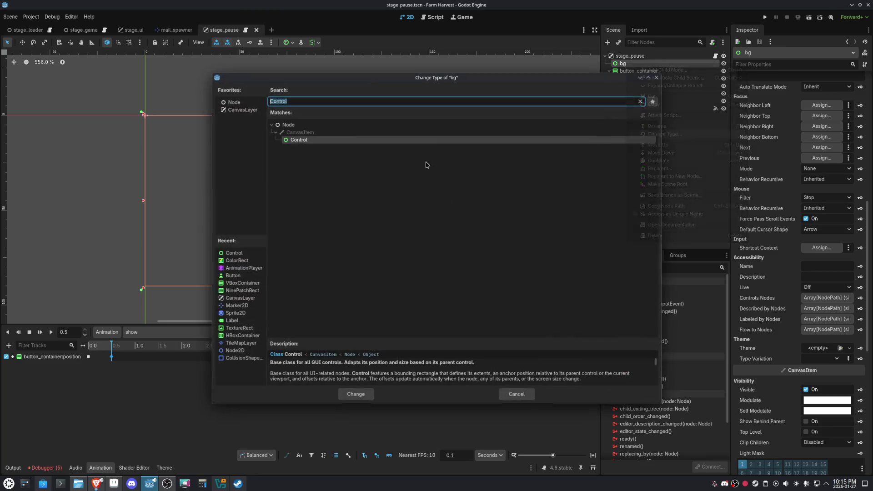
pyautogui.write('color')
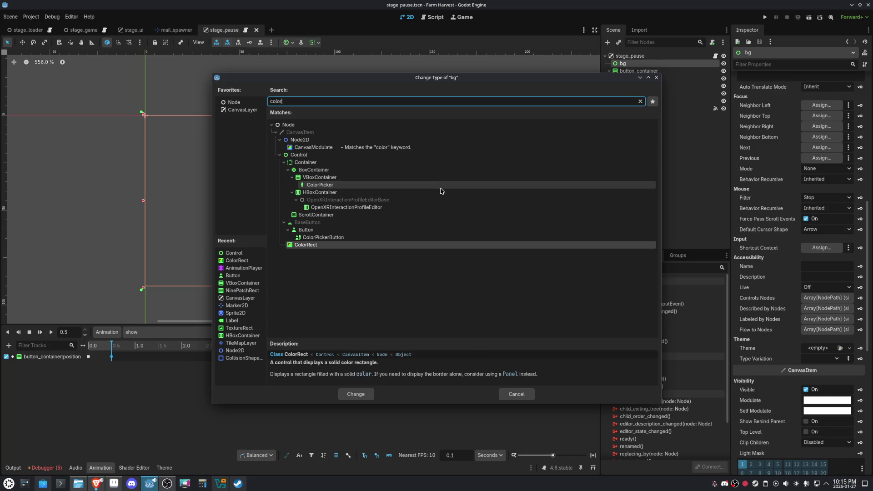
pyautogui.press('Return')
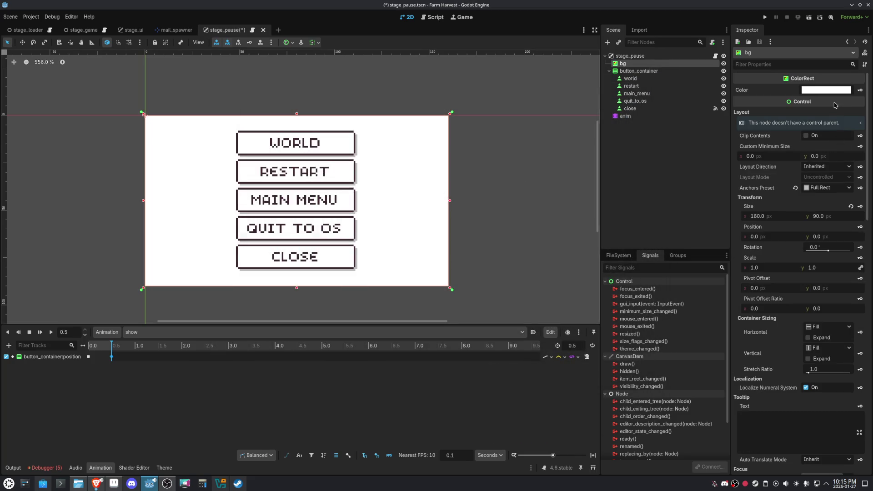
pyautogui.click(828, 89)
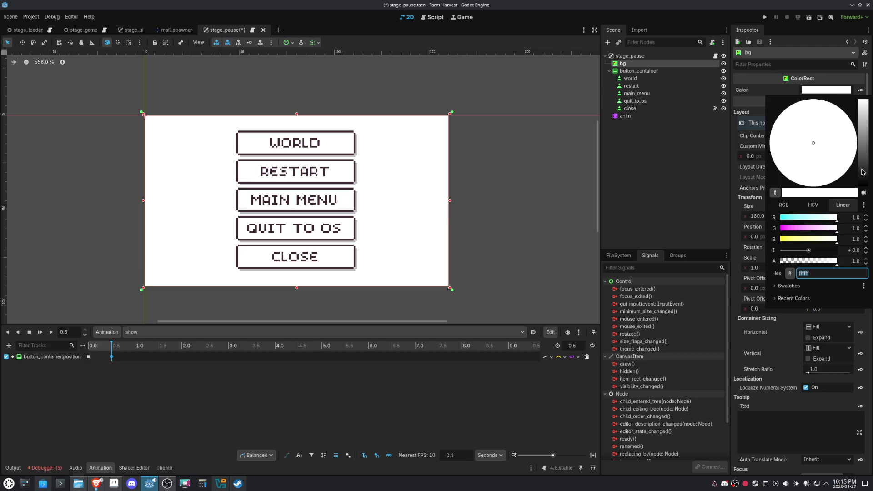
pyautogui.moveTo(863, 173); pyautogui.dragTo(864, 193)
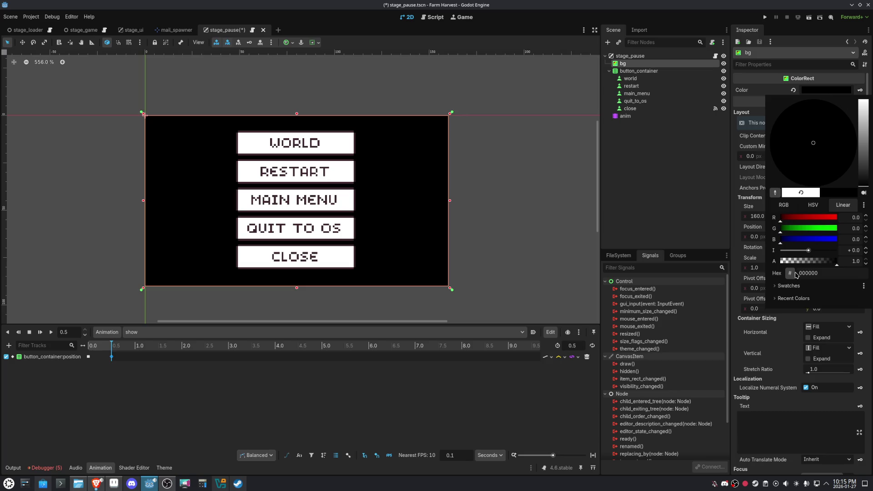
# - Lower the black colour's alpha to 0.25 for a faint translucent overlay
pyautogui.click(855, 262)
pyautogui.click(849, 261)
pyautogui.write('0.5')
pyautogui.press('Return')
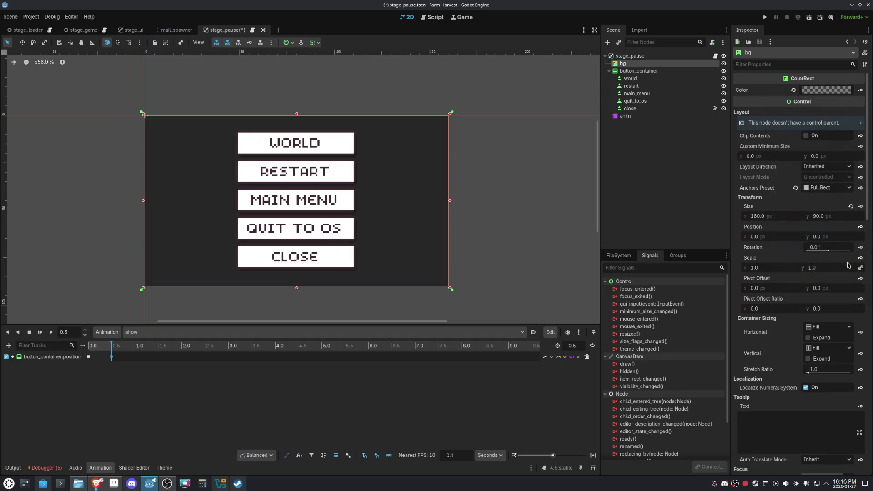
pyautogui.click(831, 90)
pyautogui.click(852, 262)
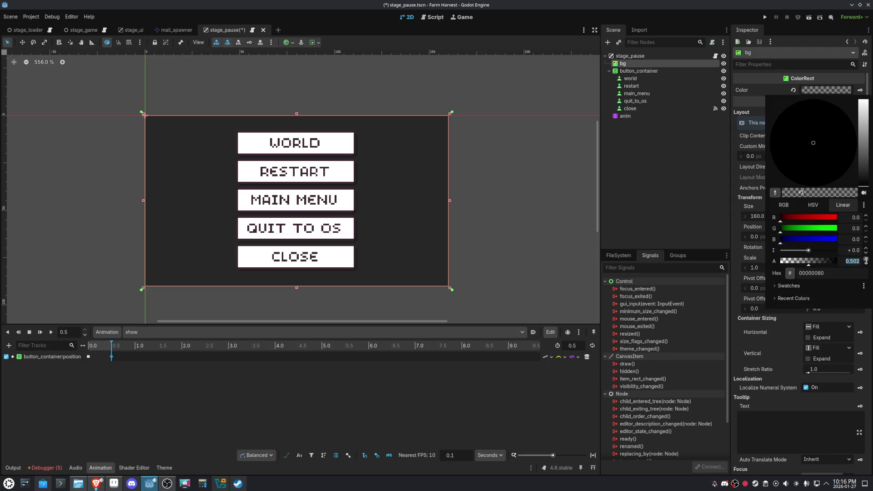
pyautogui.write('.25')
pyautogui.press('Return')
pyautogui.click(528, 208)
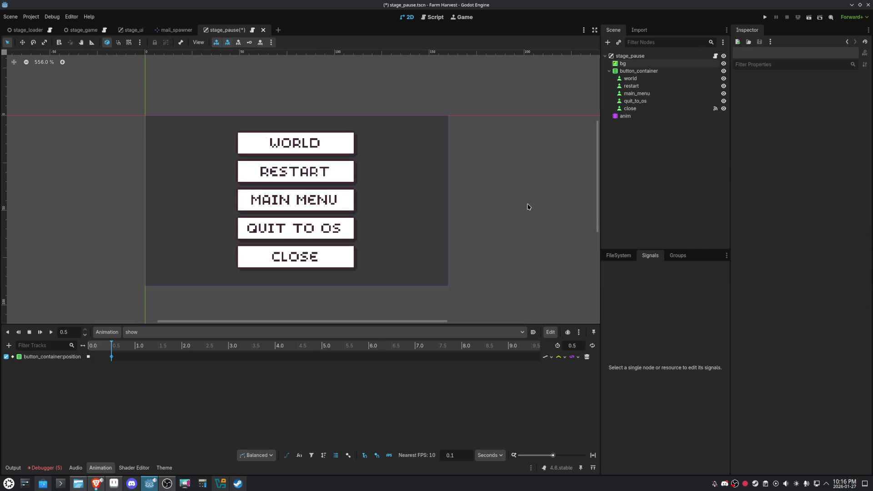
# - Key bg's Self Modulate into the show animation, creating a new self_modulate track
pyautogui.click(626, 116)
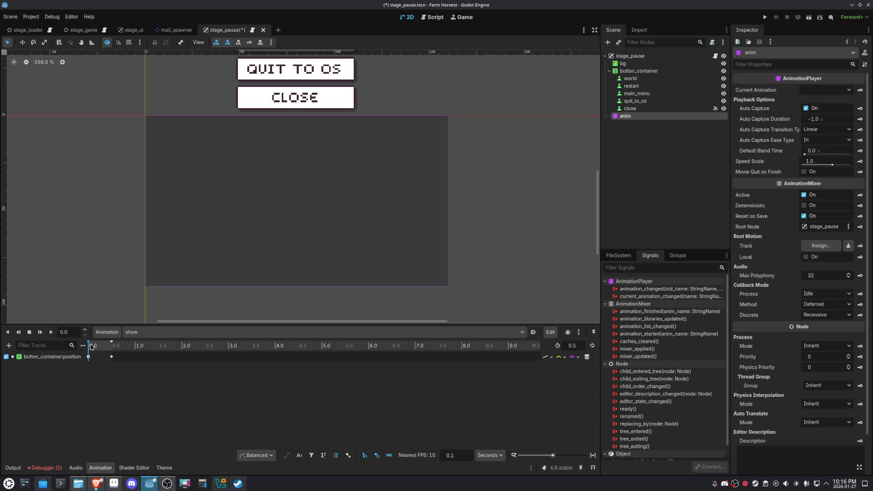
pyautogui.click(623, 63)
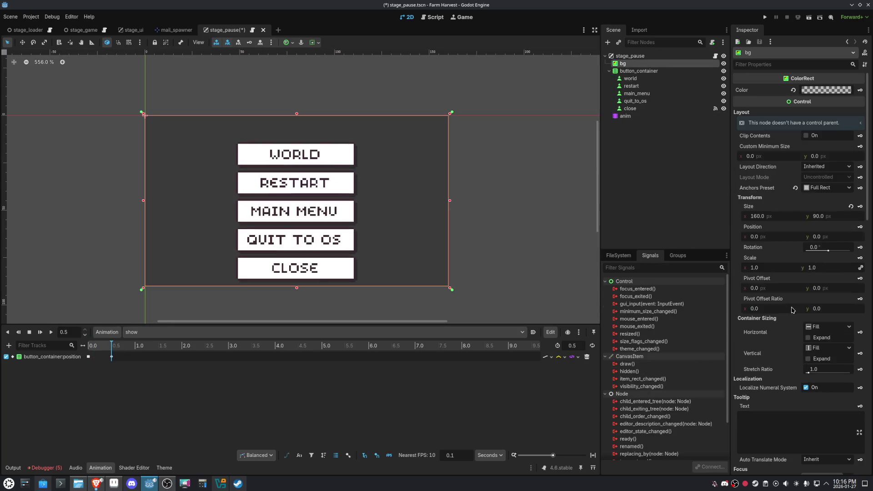
pyautogui.scroll(-5, 810, 322)
pyautogui.scroll(-6, 811, 322)
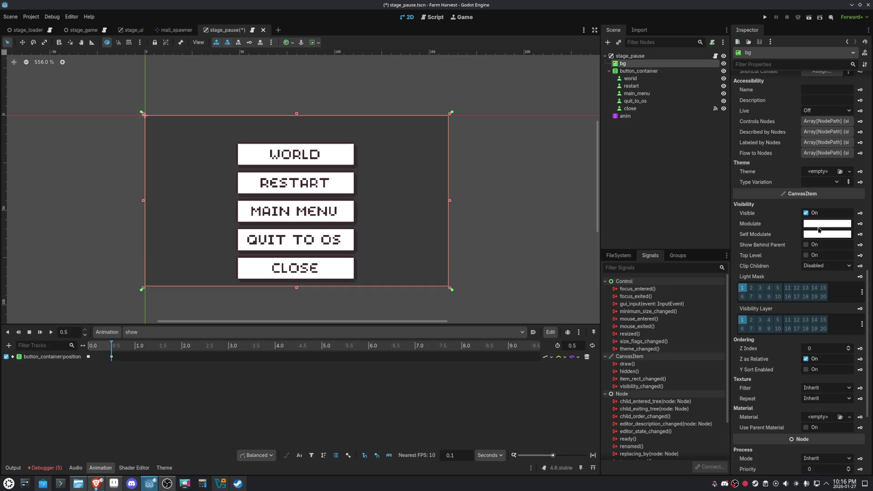
pyautogui.click(819, 229)
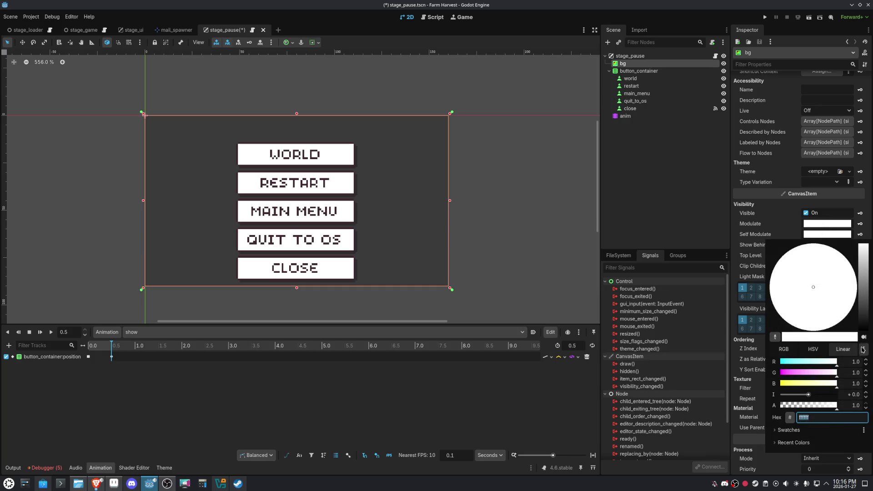
pyautogui.click(860, 234)
pyautogui.click(860, 233)
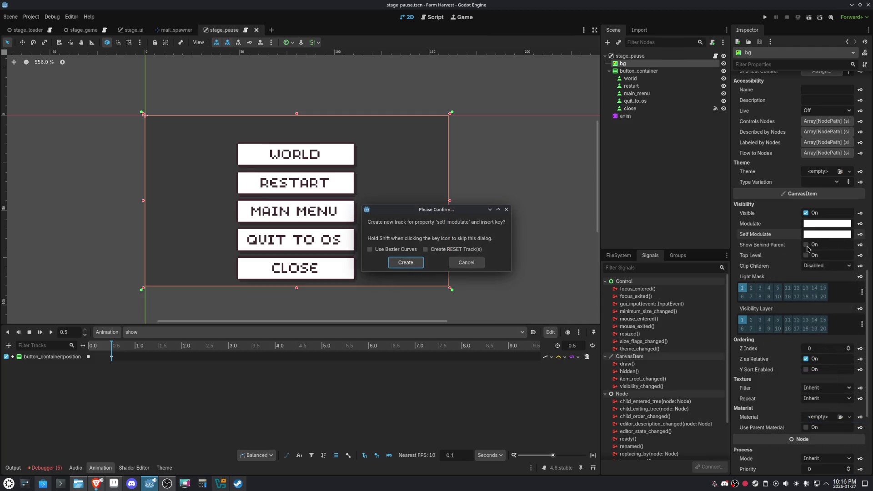
pyautogui.click(406, 263)
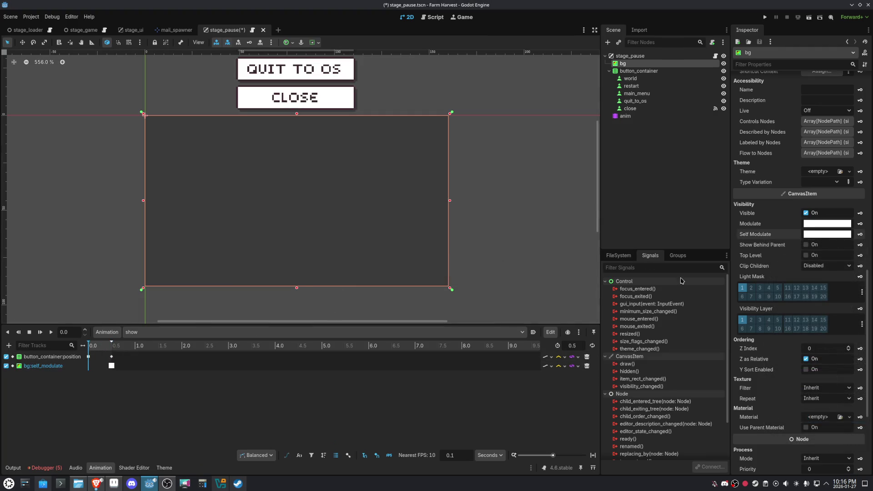
# - Set the 0.0 self-modulate key to transparent ffffff00 and preview the fade both ways
pyautogui.click(842, 234)
pyautogui.click(805, 413)
pyautogui.write('00')
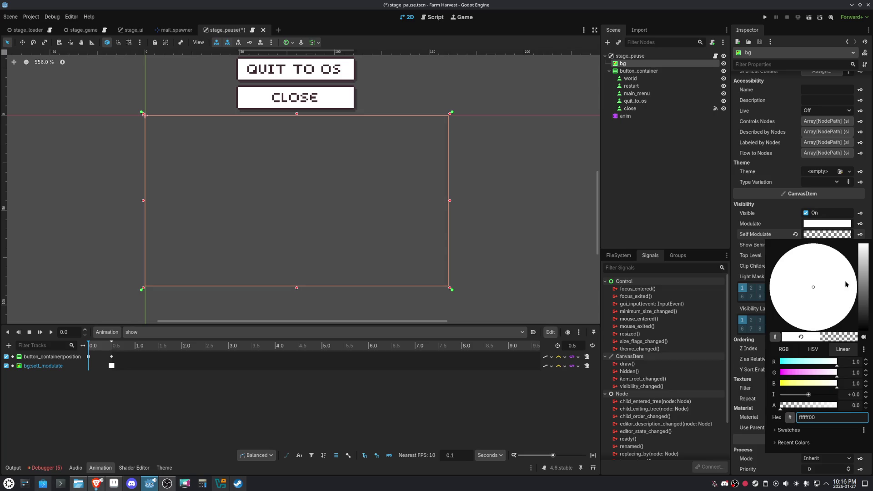
pyautogui.click(861, 236)
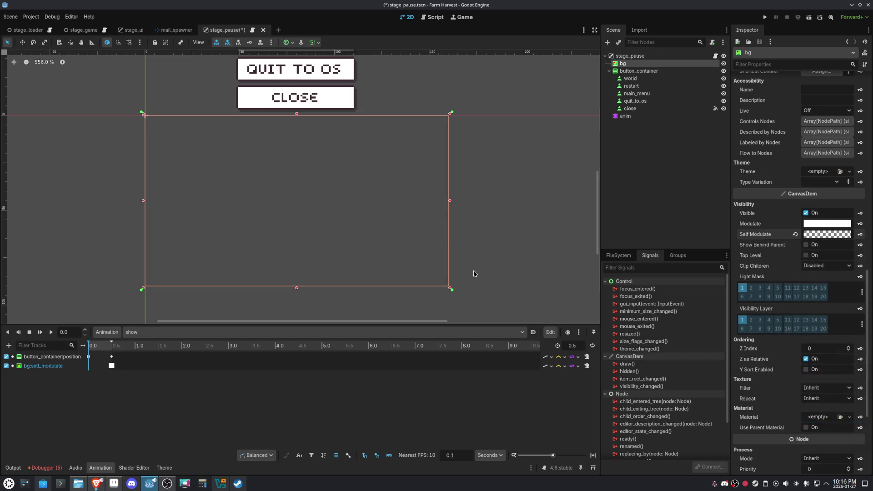
pyautogui.click(860, 236)
pyautogui.click(51, 332)
pyautogui.click(844, 236)
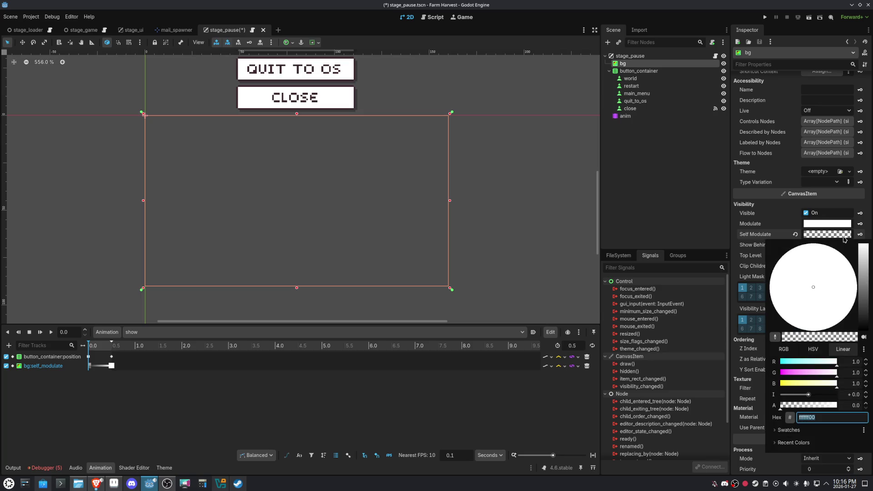
pyautogui.click(38, 334)
pyautogui.click(19, 333)
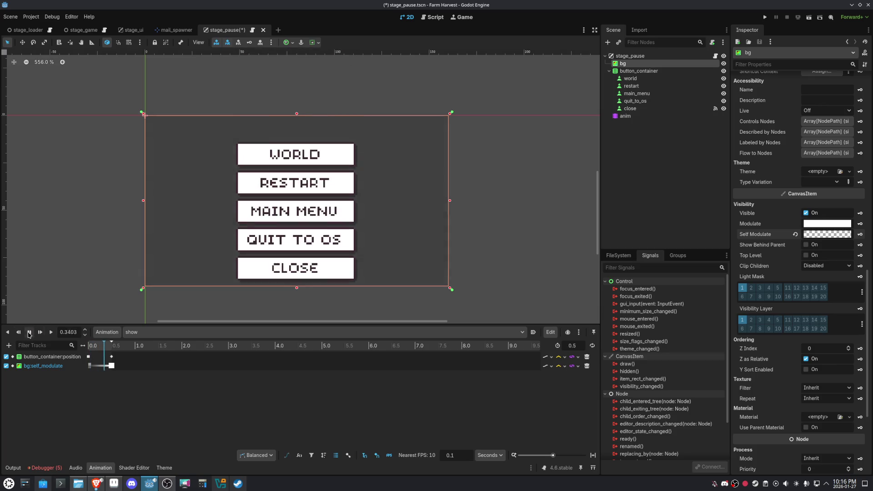
pyautogui.click(19, 333)
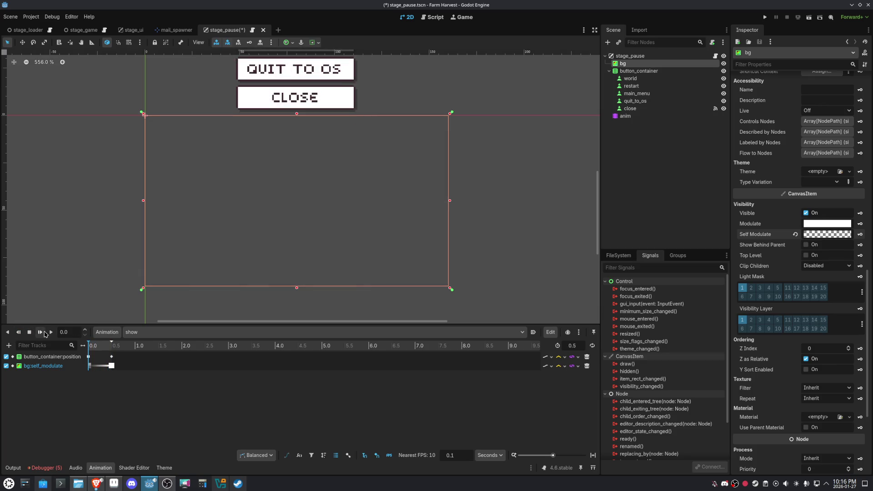
pyautogui.click(40, 333)
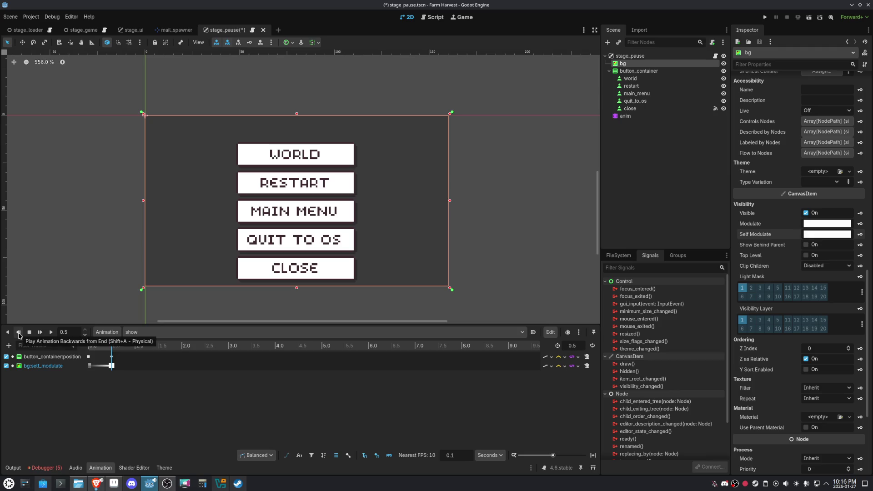
pyautogui.click(630, 72)
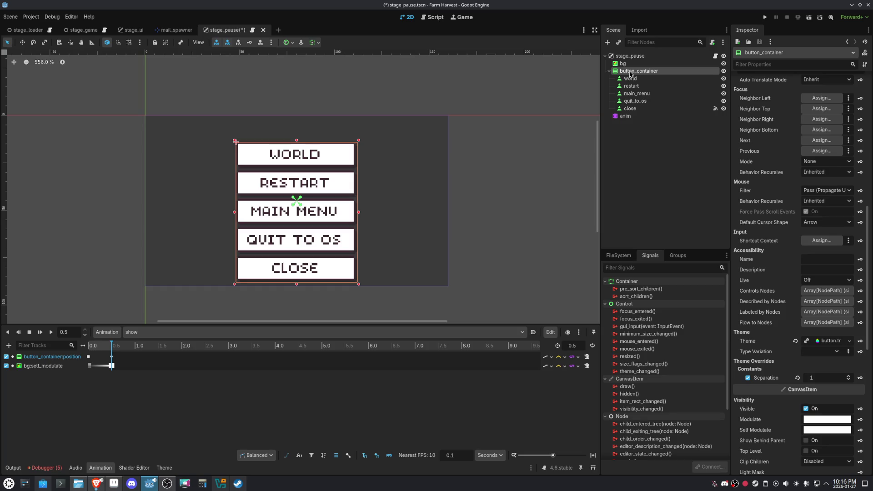
# - Delete the old position track, anchor button_container to Center and key its Position in show
pyautogui.click(587, 356)
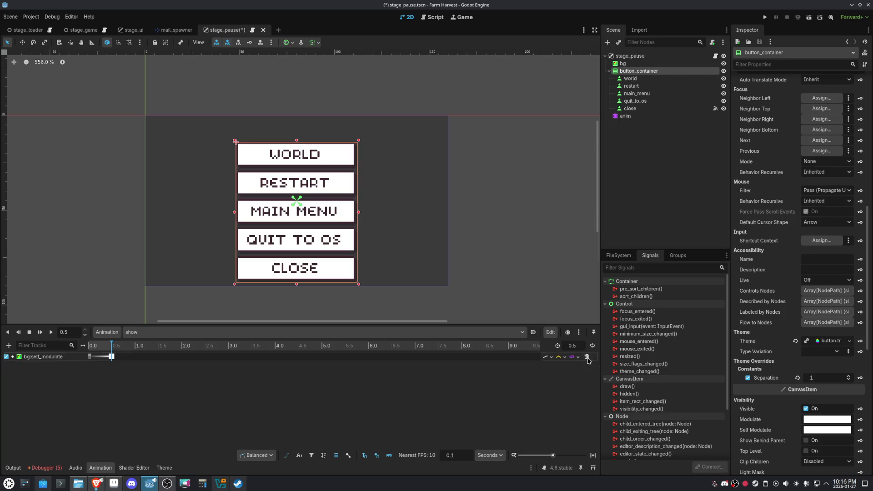
pyautogui.click(287, 43)
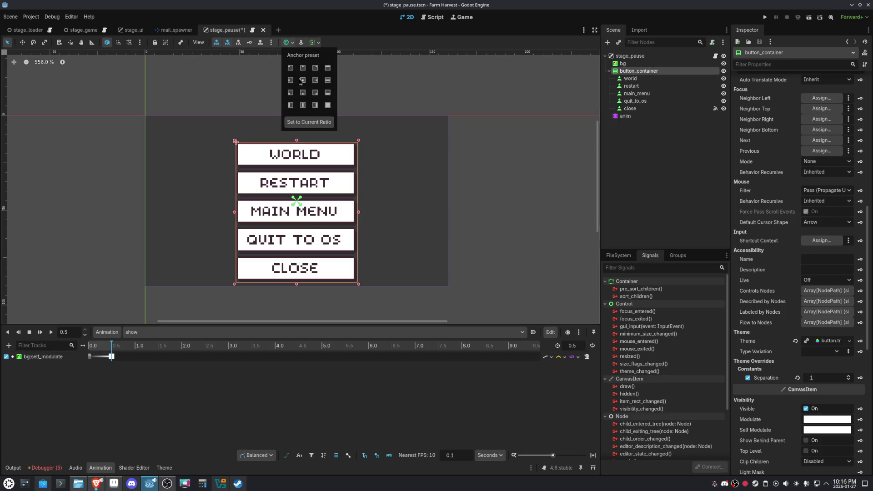
pyautogui.click(304, 80)
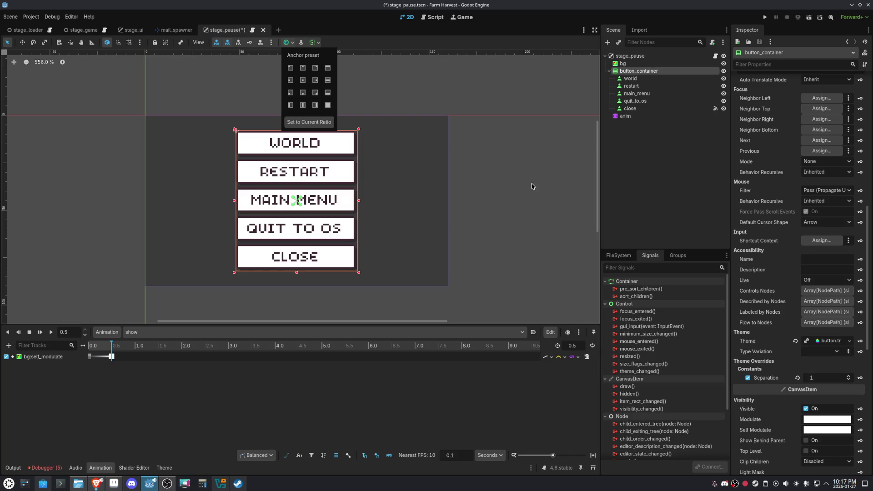
pyautogui.click(646, 86)
pyautogui.scroll(8, 813, 349)
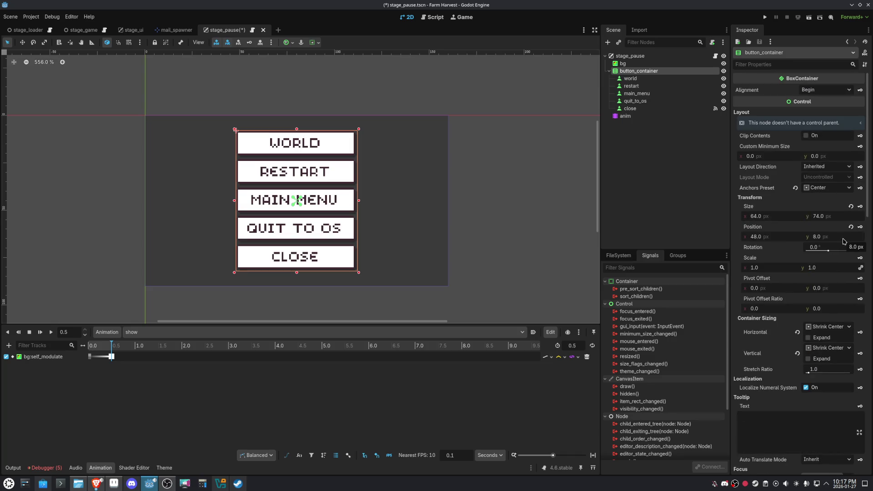
pyautogui.click(860, 227)
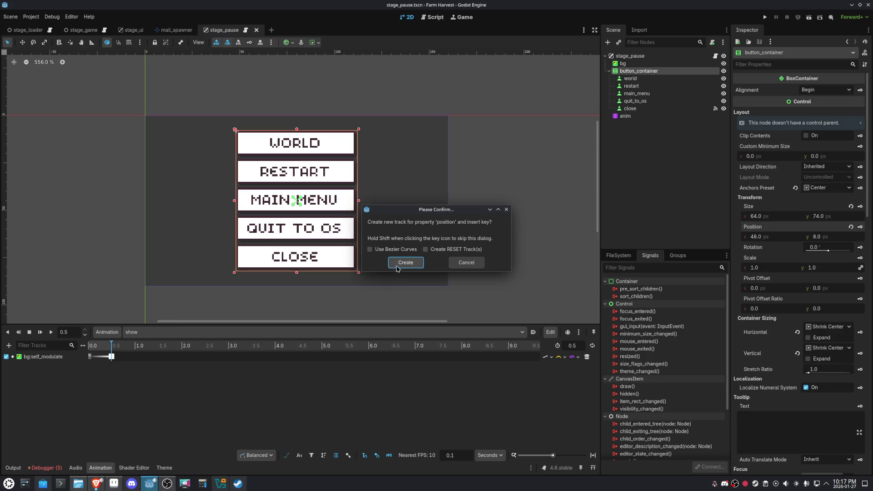
pyautogui.click(409, 260)
# - Set the 0.0 key to position (48, -82) with easing 0.2, and preview the slide-in
pyautogui.click(91, 346)
pyautogui.click(838, 241)
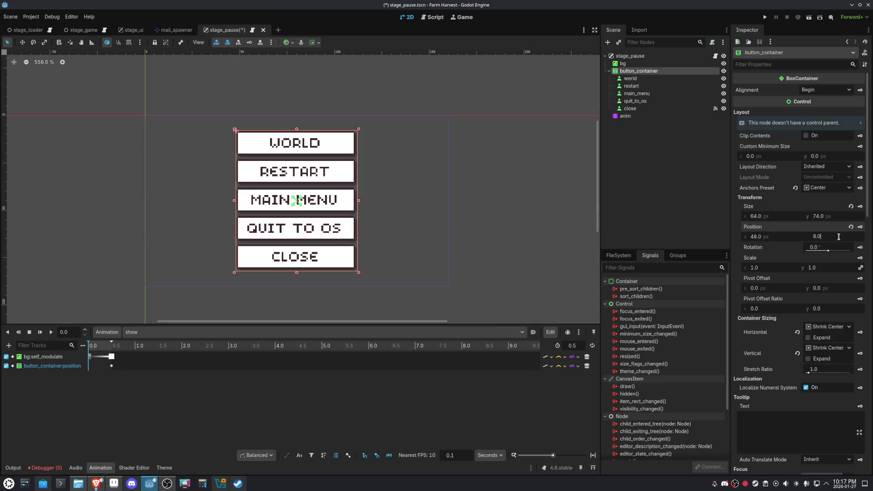
pyautogui.write('-90')
pyautogui.press('Return')
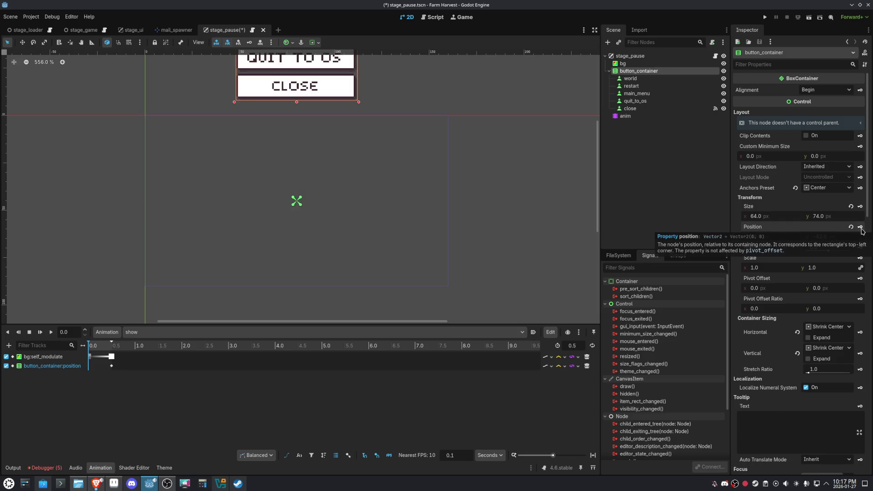
pyautogui.click(88, 366)
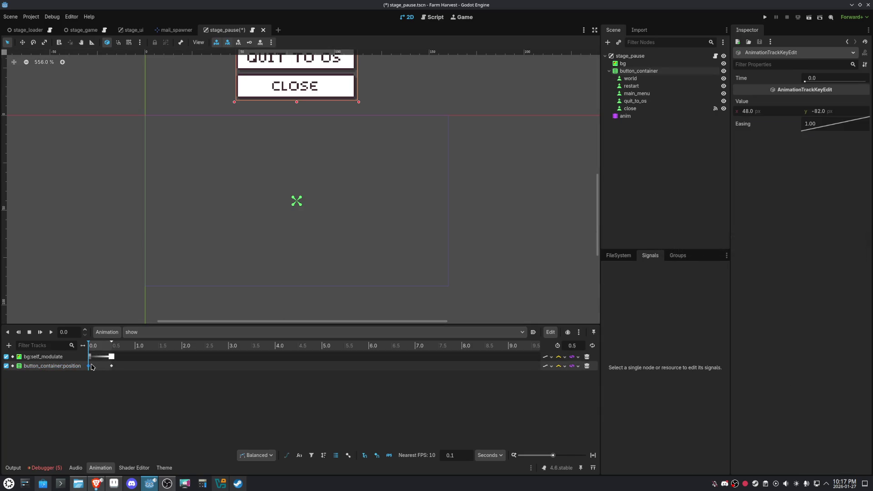
pyautogui.click(821, 125)
pyautogui.press('Return')
pyautogui.click(40, 332)
pyautogui.click(19, 332)
pyautogui.scroll(-3, 490, 193)
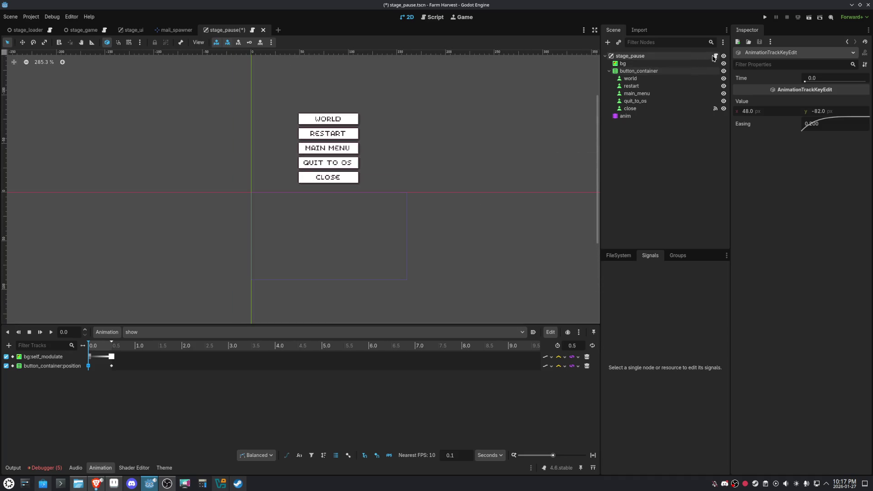
pyautogui.click(714, 56)
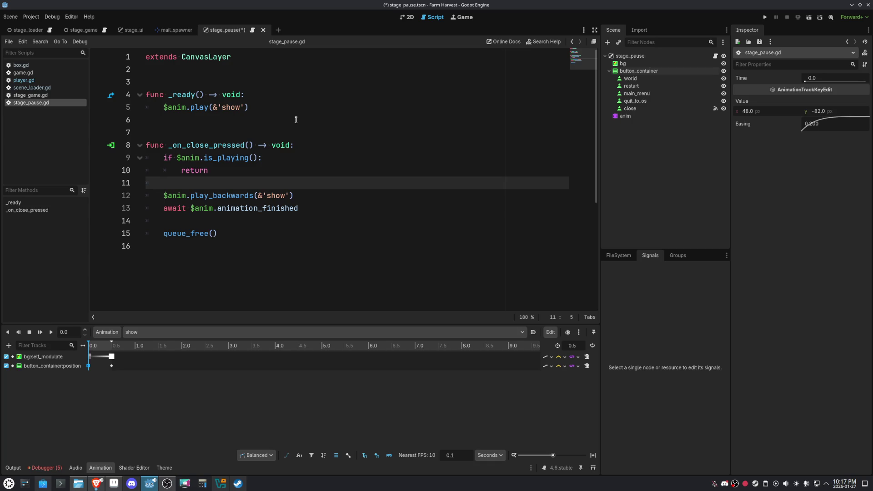
# - Delete blank line 6 and connect quit_to_os's pressed() to a new _on_quit_to_os_pressed handler
pyautogui.click(296, 120)
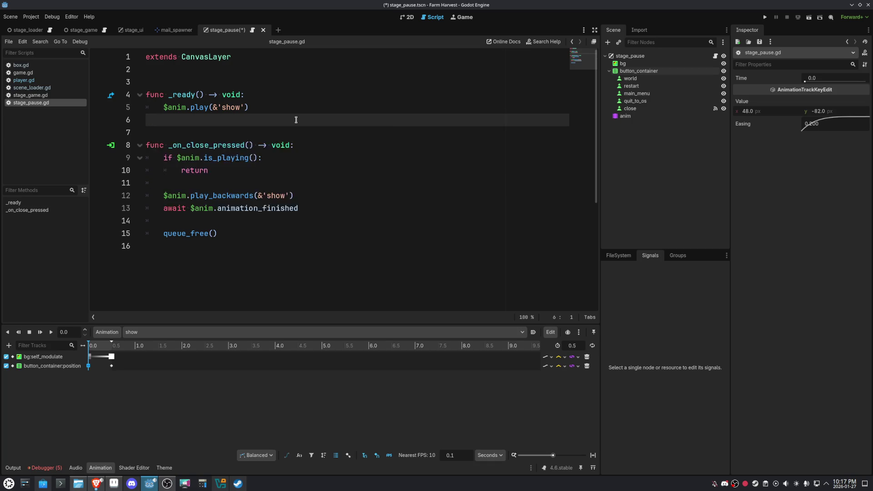
pyautogui.press('BackSpace')
pyautogui.press('BackSpace')
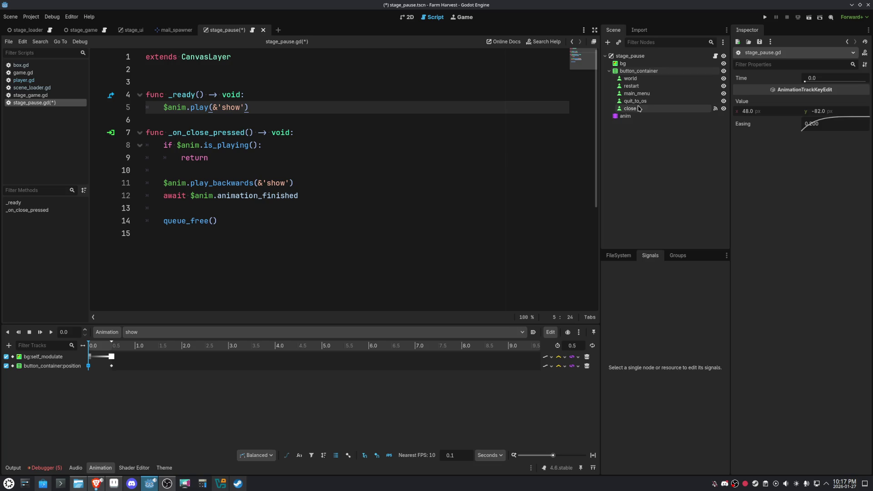
pyautogui.click(637, 101)
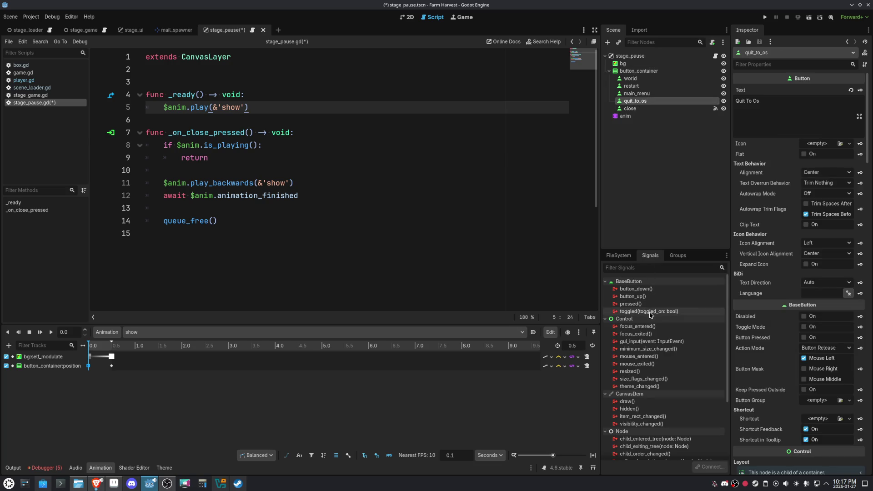
pyautogui.moveTo(645, 366)
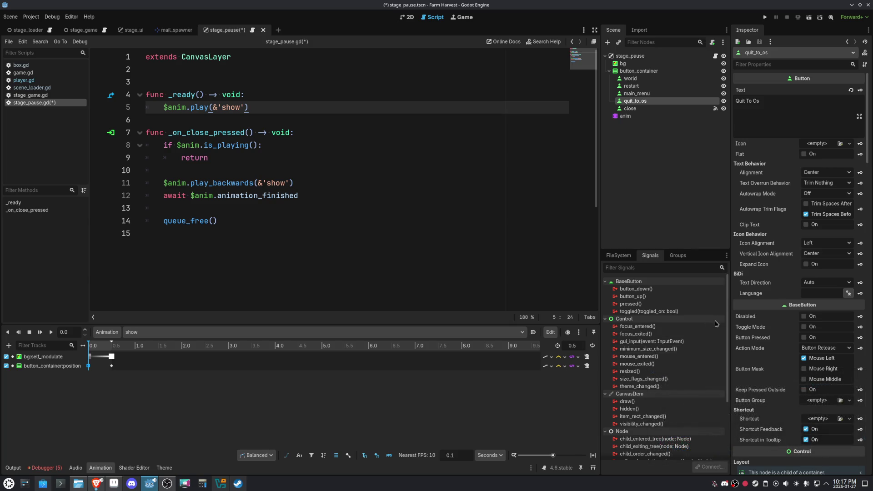
pyautogui.click(636, 311)
pyautogui.click(635, 304)
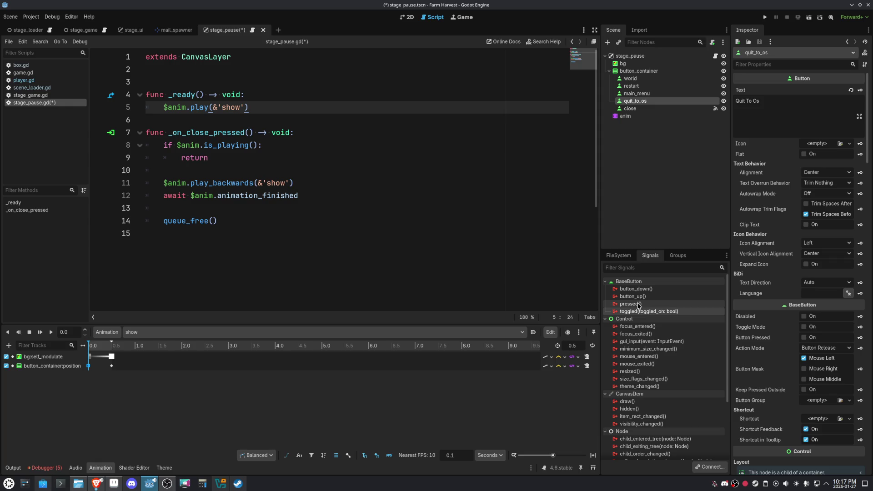
pyautogui.hotkey('ctrl', 's')
pyautogui.doubleClick(634, 304)
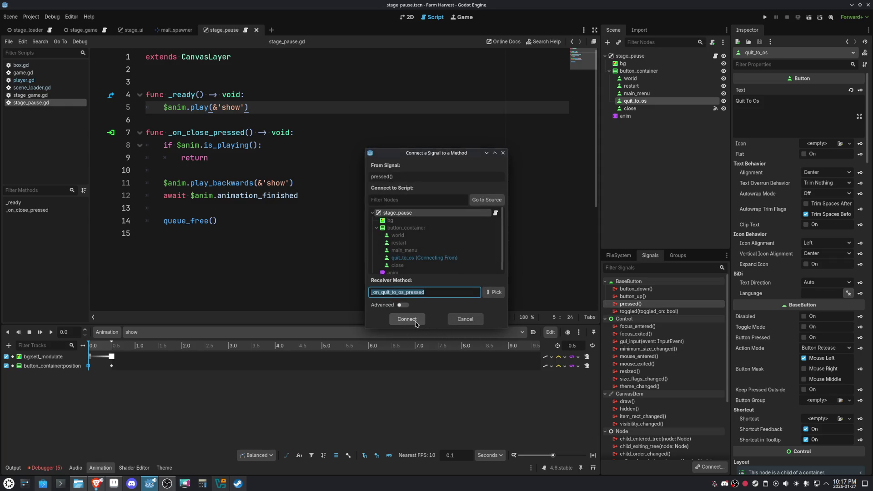
pyautogui.click(415, 320)
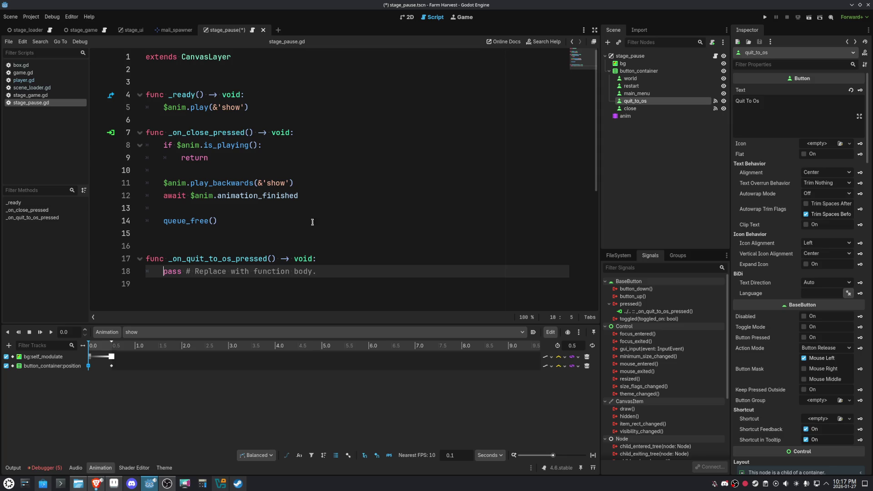
# - Paste the close handler's body over pass, swap queue_free() for get_tree(), and test-run the scene
pyautogui.moveTo(160, 145); pyautogui.dragTo(247, 156)
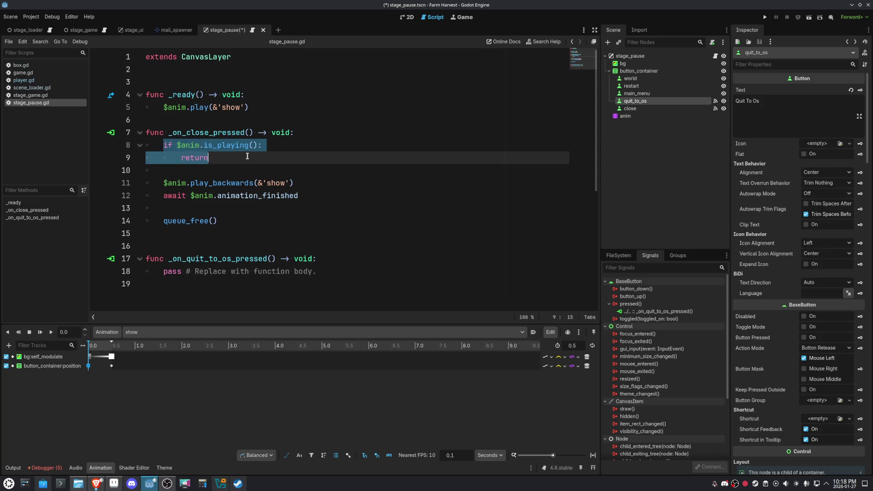
pyautogui.click(235, 158)
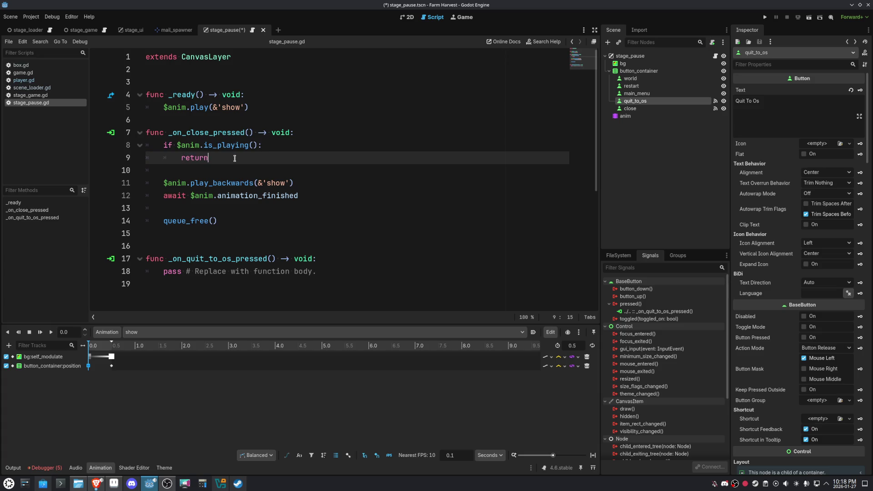
pyautogui.doubleClick(196, 158)
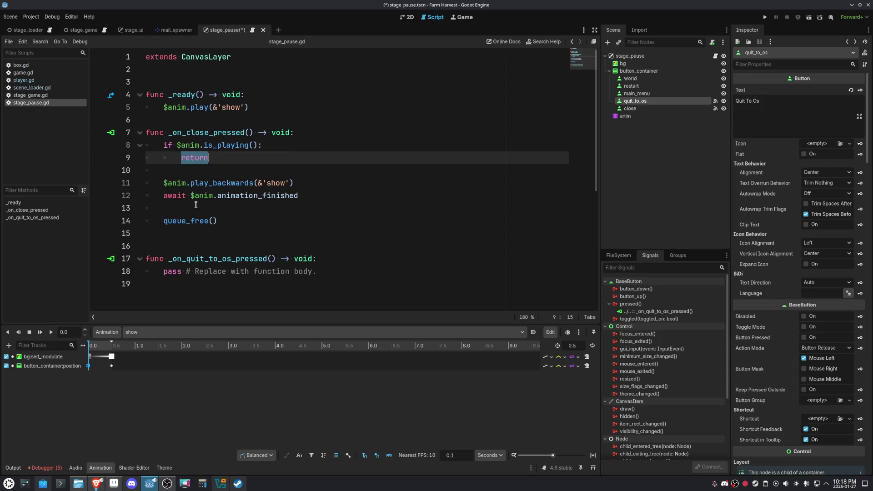
pyautogui.moveTo(219, 221)
pyautogui.mouseDown()
pyautogui.moveTo(168, 208)
pyautogui.moveTo(163, 146)
pyautogui.mouseUp()
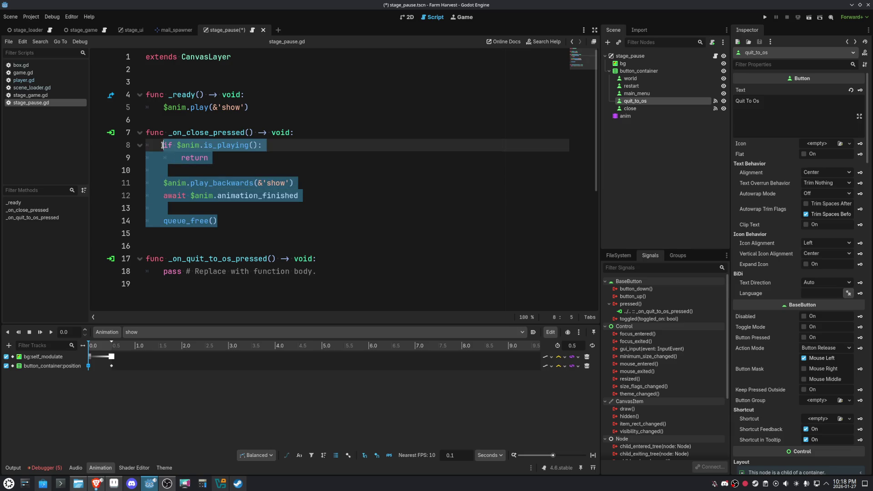
pyautogui.hotkey('ctrl', 'c')
pyautogui.moveTo(166, 272); pyautogui.dragTo(336, 284)
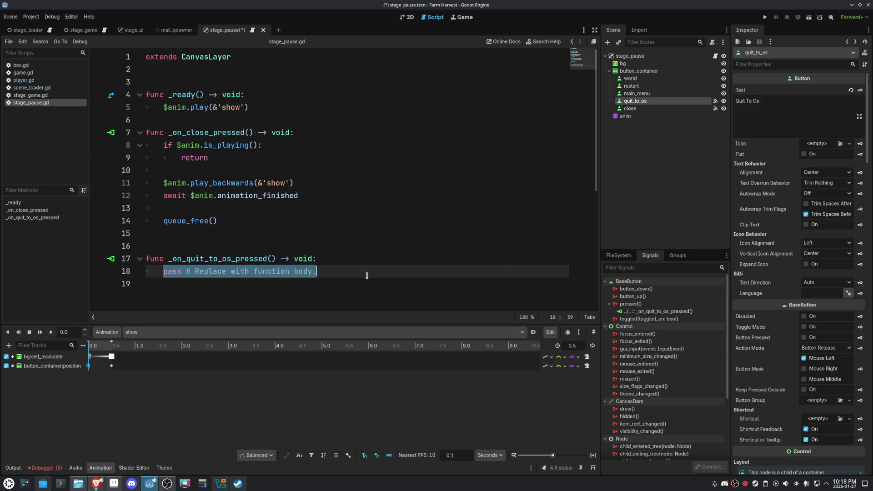
pyautogui.hotkey('ctrl', 'v')
pyautogui.moveTo(218, 266); pyautogui.dragTo(164, 266)
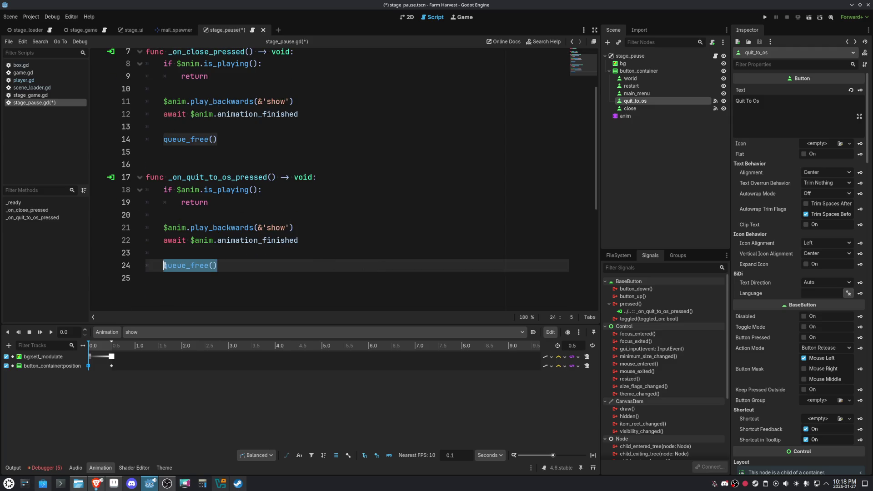
pyautogui.write('get_tr')
pyautogui.press('F6')
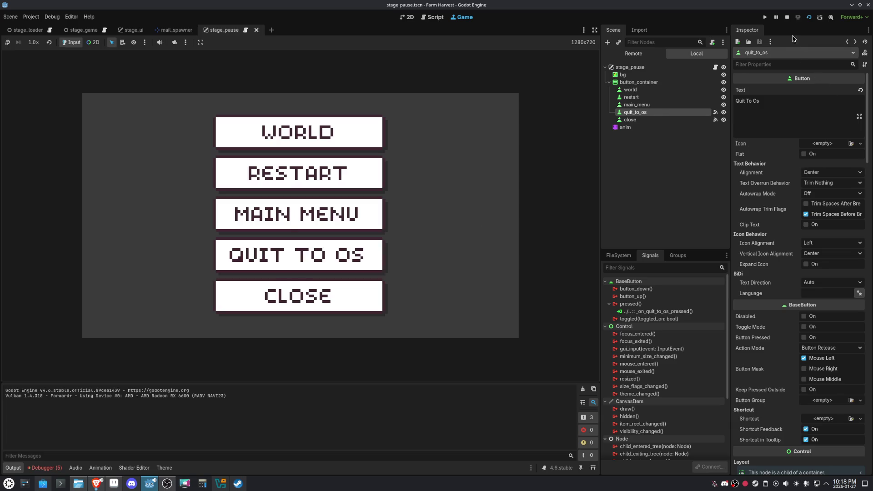
pyautogui.click(787, 19)
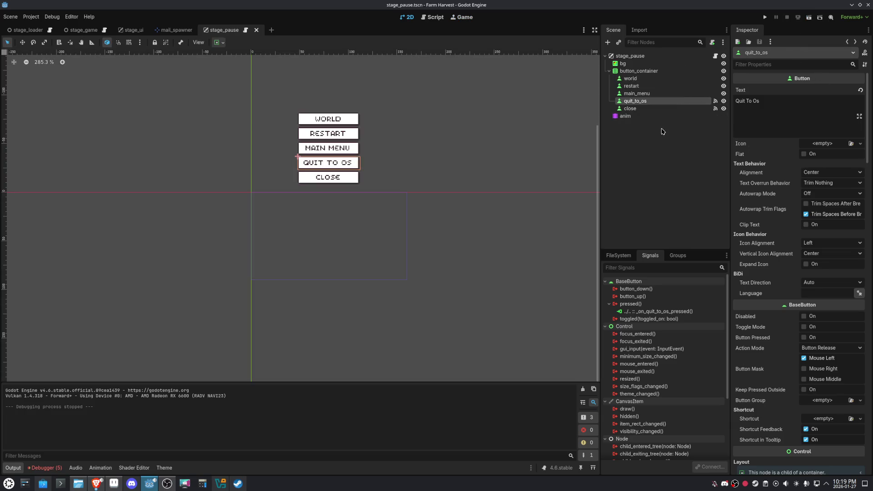
# - Disconnect quit_to_os's pressed handler and rename the node to settings
pyautogui.rightClick(652, 313)
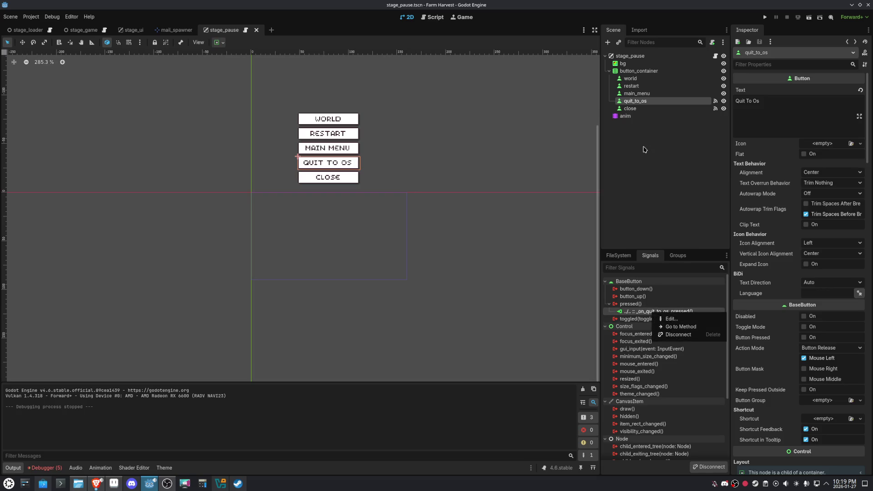
pyautogui.click(646, 97)
pyautogui.click(647, 96)
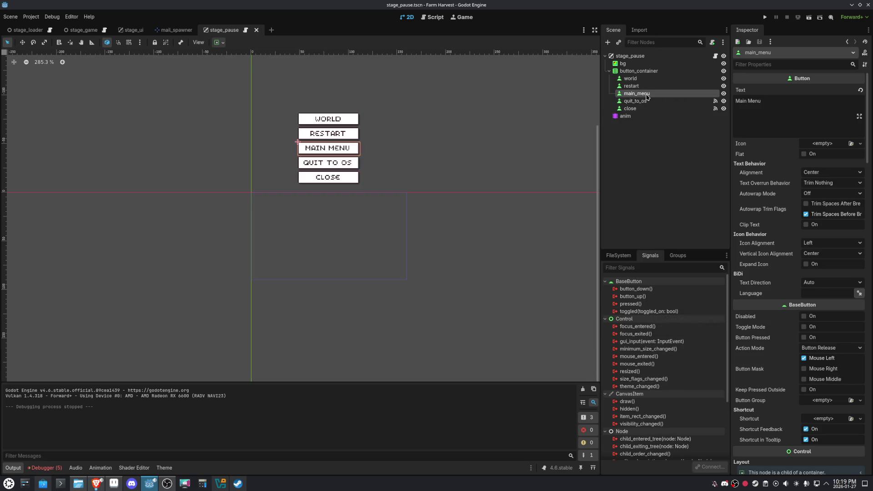
pyautogui.click(642, 102)
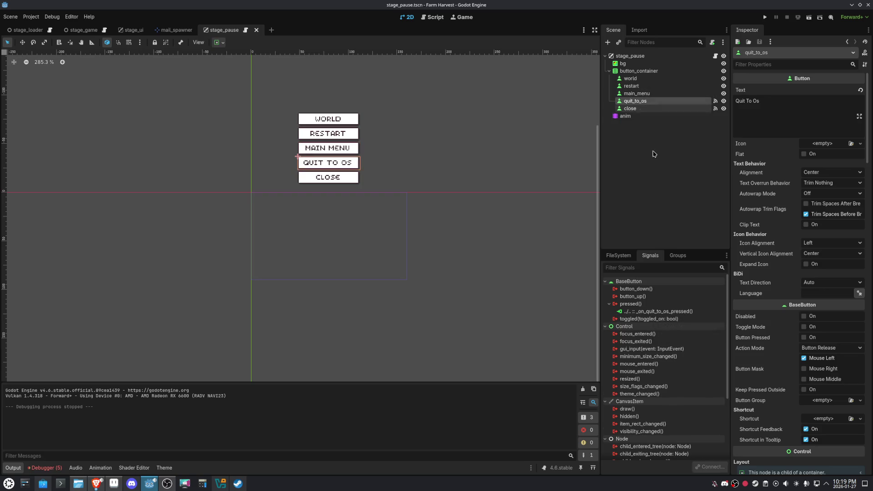
pyautogui.rightClick(660, 309)
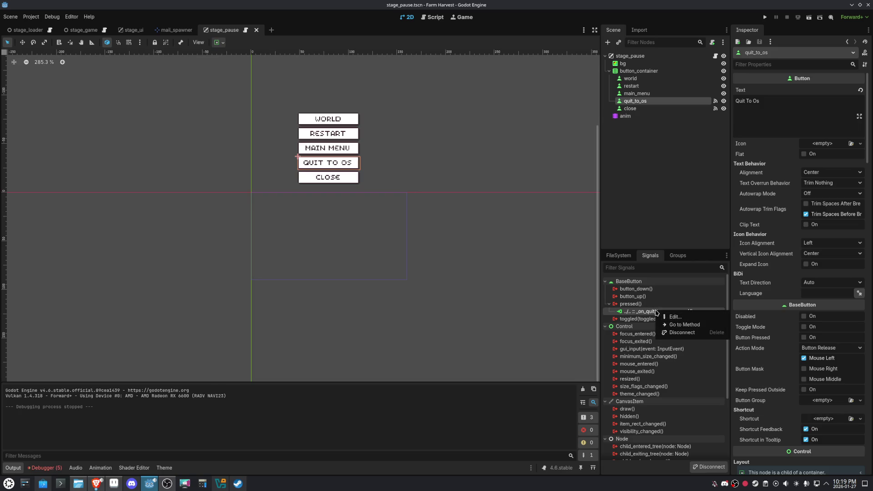
pyautogui.click(666, 334)
pyautogui.click(649, 102)
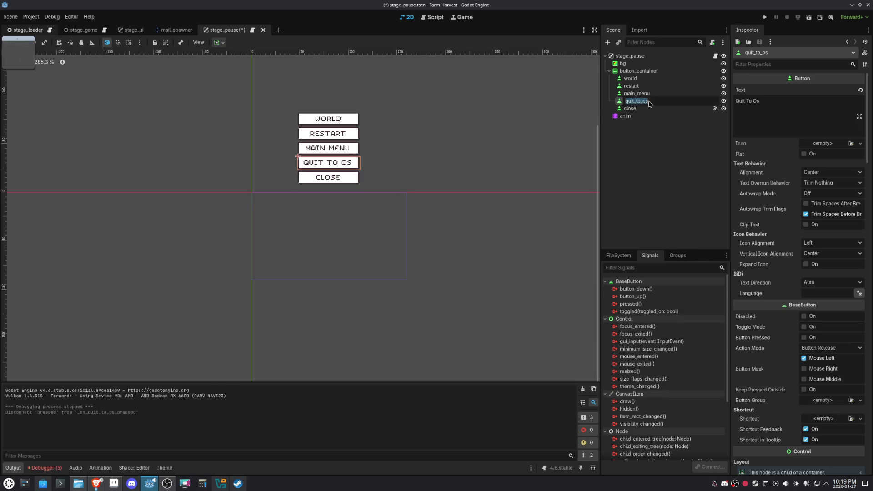
pyautogui.write('settings')
pyautogui.press('Return')
# - Delete the _on_quit_to_os_pressed function from stage_pause.gd and save
pyautogui.click(436, 21)
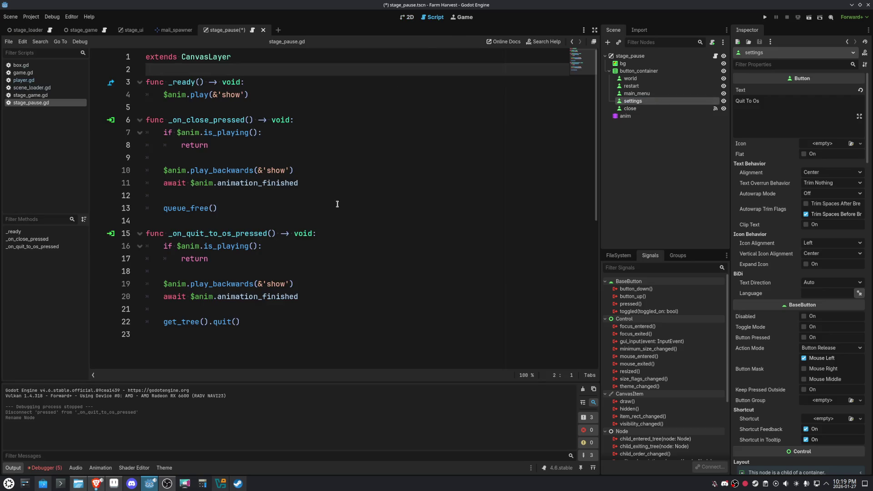
pyautogui.moveTo(248, 321)
pyautogui.mouseDown()
pyautogui.moveTo(78, 247)
pyautogui.moveTo(72, 236)
pyautogui.mouseUp()
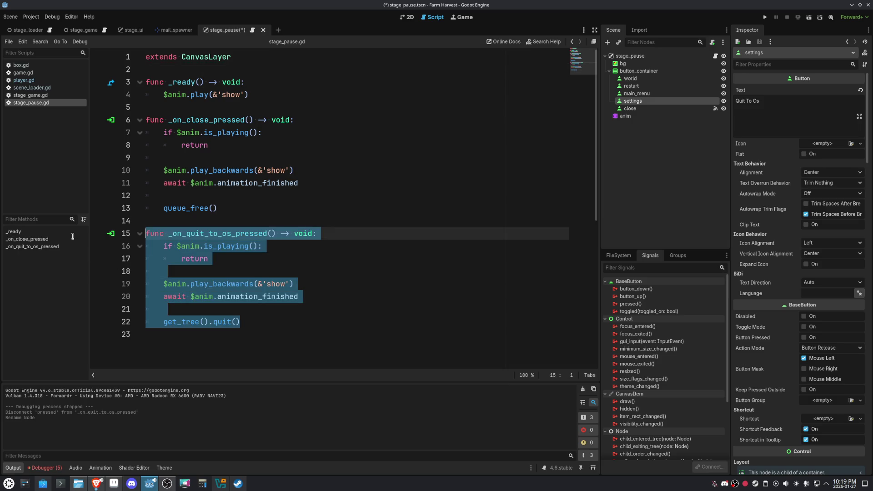
pyautogui.press('BackSpace')
pyautogui.press('BackSpace')
pyautogui.press('BackSpace')
pyautogui.hotkey('ctrl', 's')
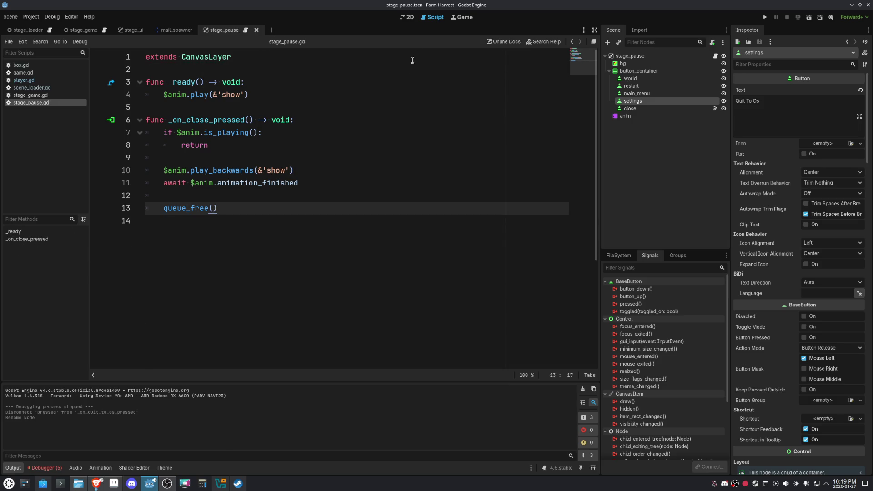
pyautogui.click(409, 19)
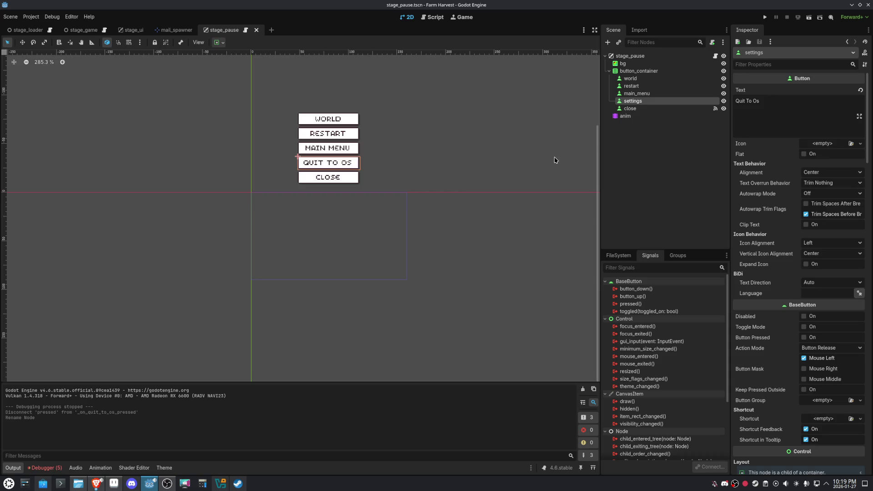
# - Change the fourth button's text from Quit To Os to Settings, then test-run and stop the game
pyautogui.moveTo(775, 101); pyautogui.dragTo(735, 101)
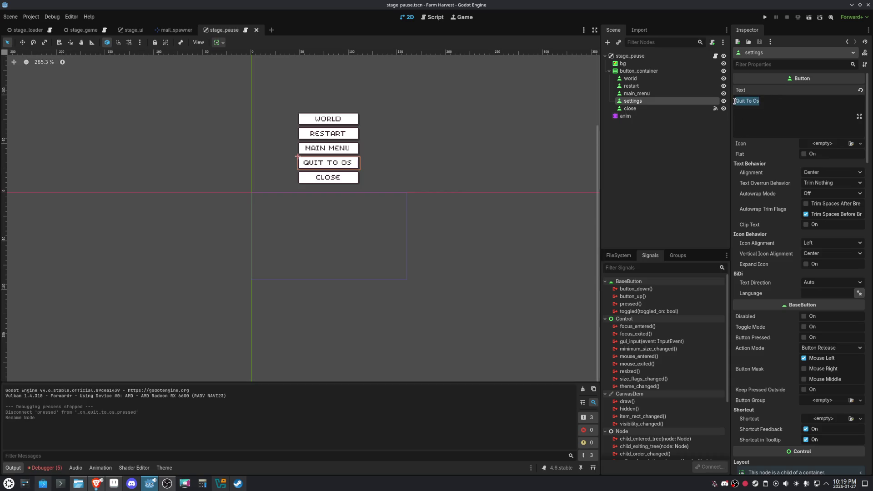
pyautogui.write('Settings')
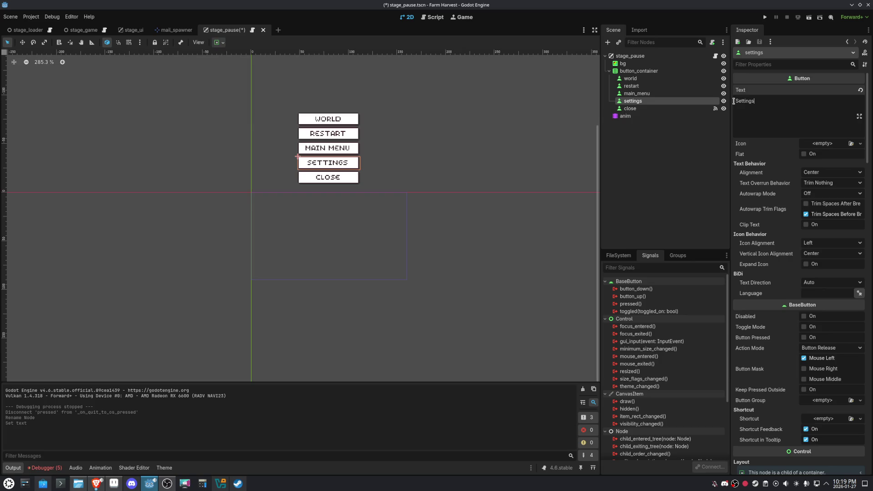
pyautogui.click(765, 17)
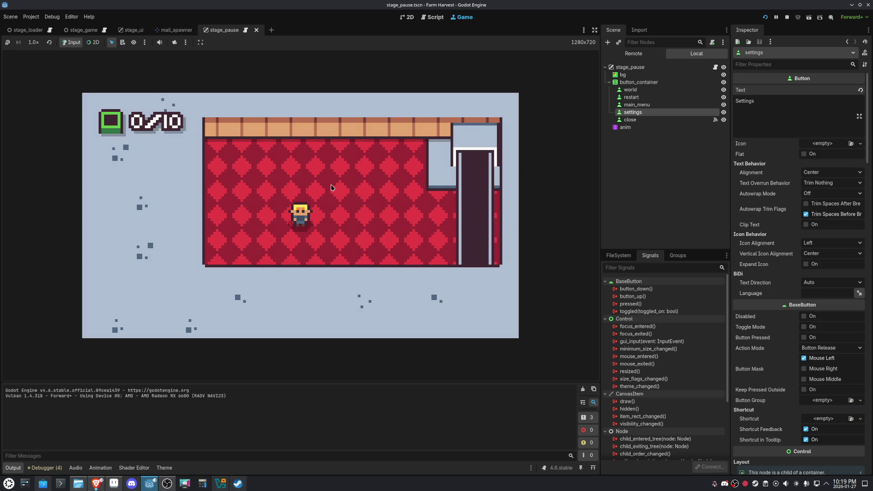
pyautogui.click(809, 16)
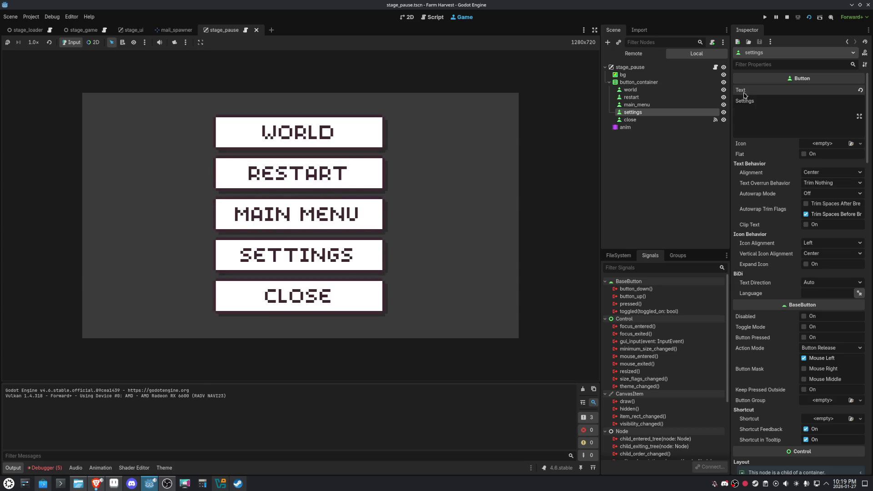
pyautogui.click(788, 17)
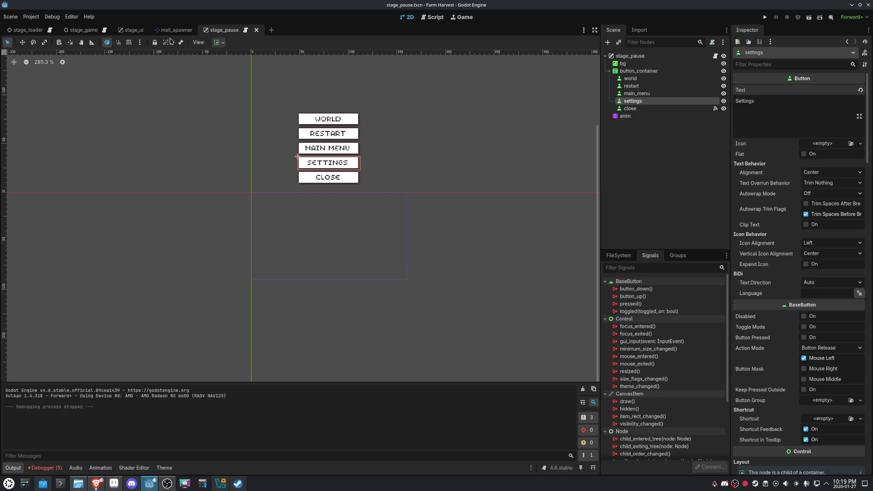
# - Add an _unhandled_input(event: InputEvent) function with pass below _ready in stage_game.gd
pyautogui.click(81, 30)
pyautogui.click(724, 56)
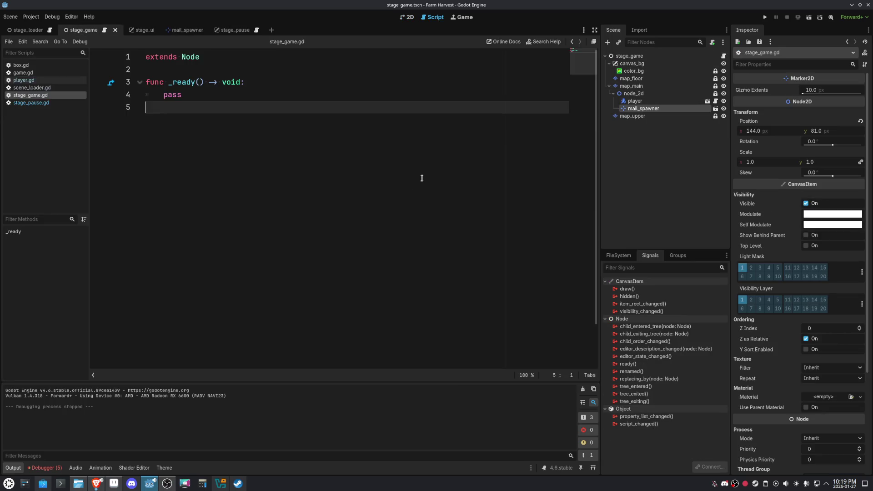
pyautogui.press('Return')
pyautogui.write('func _p')
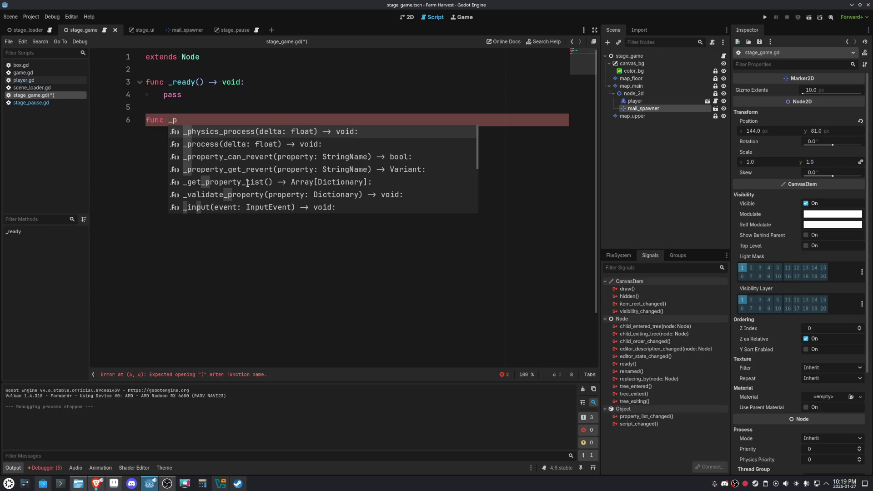
pyautogui.press('BackSpace')
pyautogui.write('h')
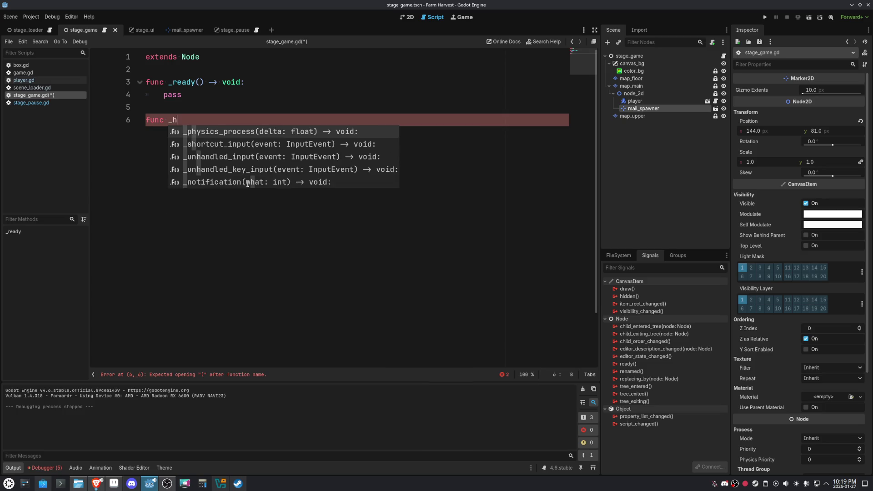
pyautogui.press('Down')
pyautogui.press('Down')
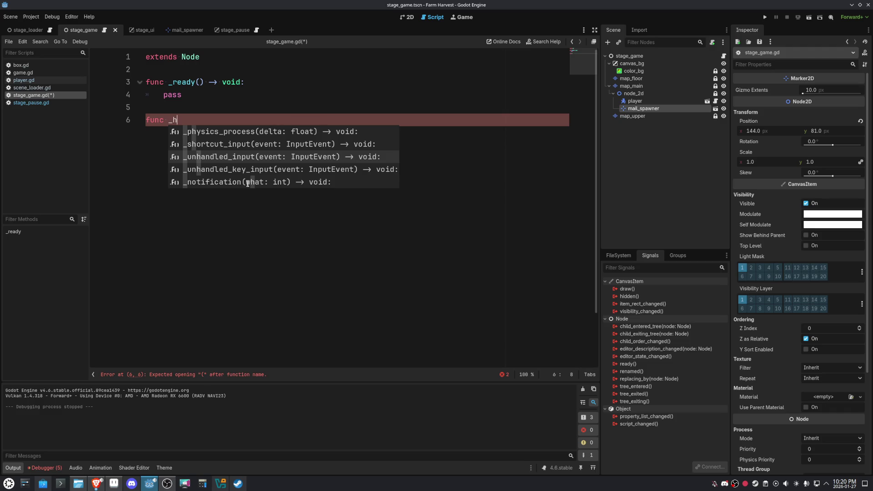
pyautogui.press('Return')
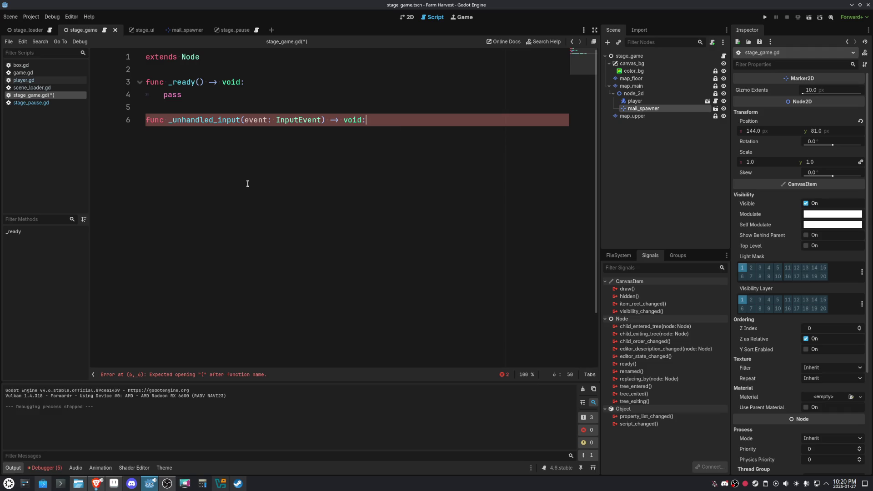
pyautogui.press('Return')
pyautogui.write('pass')
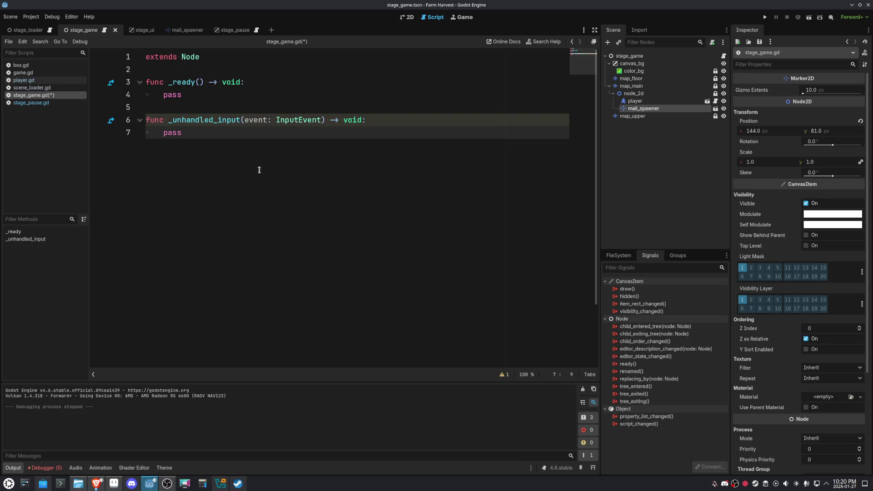
# - Select the whole _unhandled_input function and delete it again
pyautogui.moveTo(215, 120)
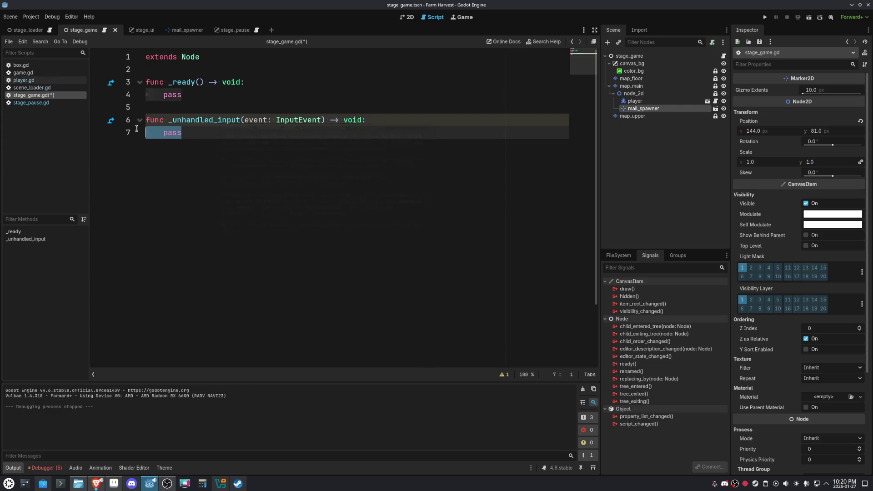
pyautogui.moveTo(202, 129); pyautogui.dragTo(109, 124)
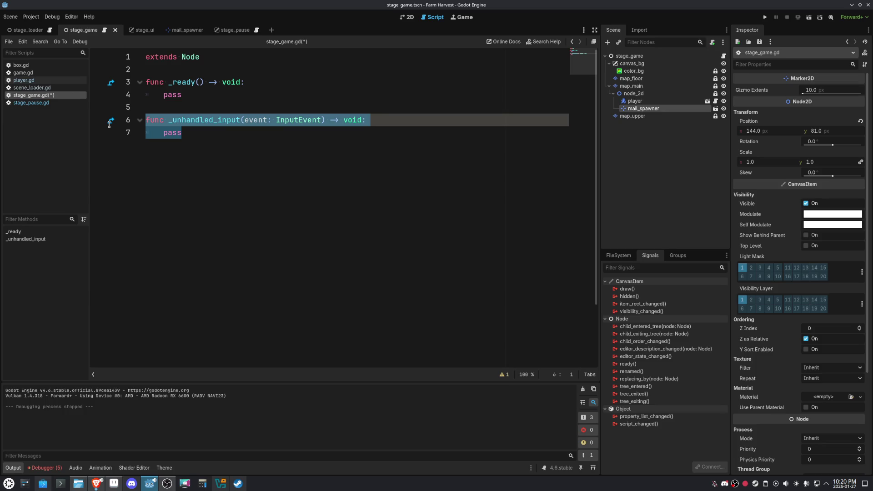
pyautogui.press('BackSpace')
pyautogui.press('BackSpace')
pyautogui.press('BackSpace')
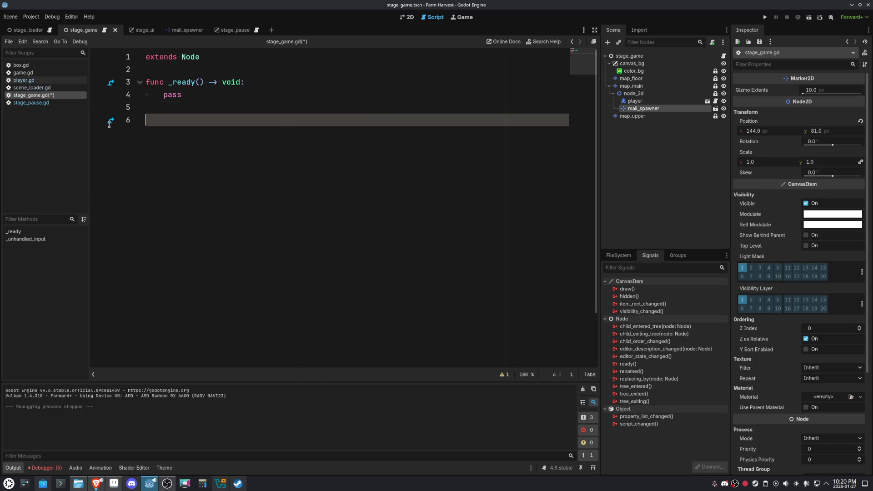
# - Run the game from the 2D view, walk the player around with the arrow keys, then bring up Aseprite
pyautogui.click(407, 17)
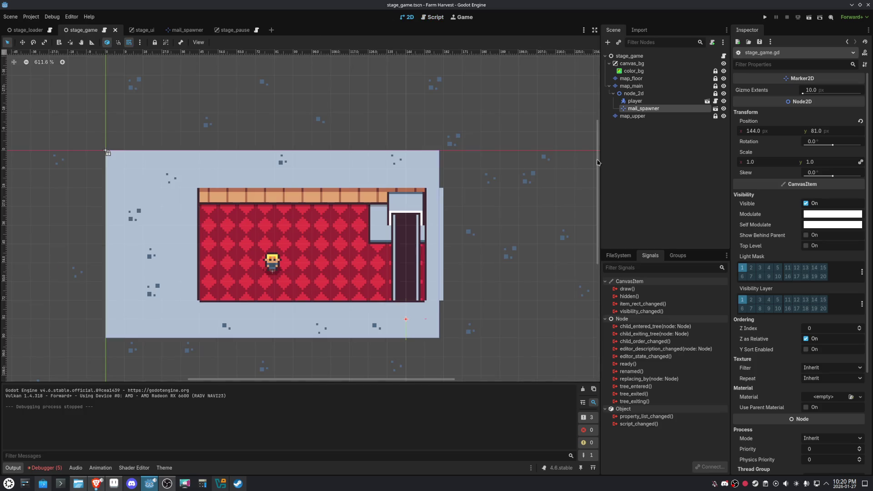
pyautogui.click(766, 20)
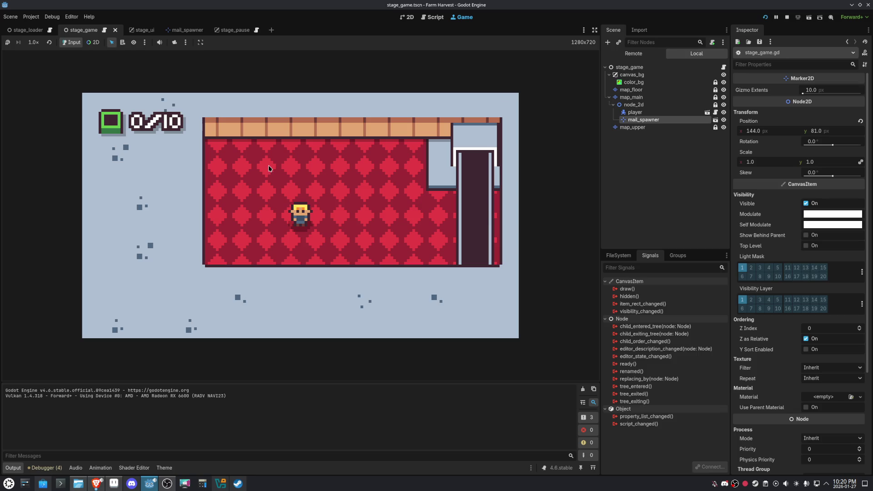
pyautogui.press('Right')
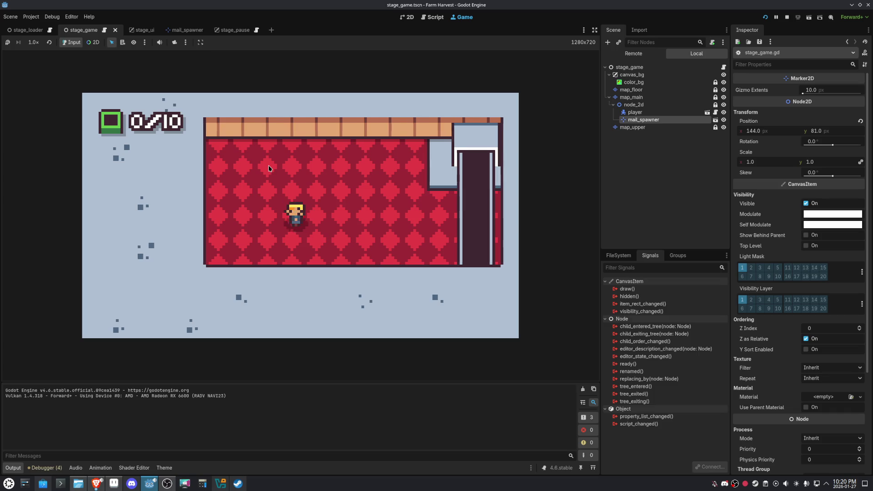
pyautogui.press('Up')
pyautogui.press('Left')
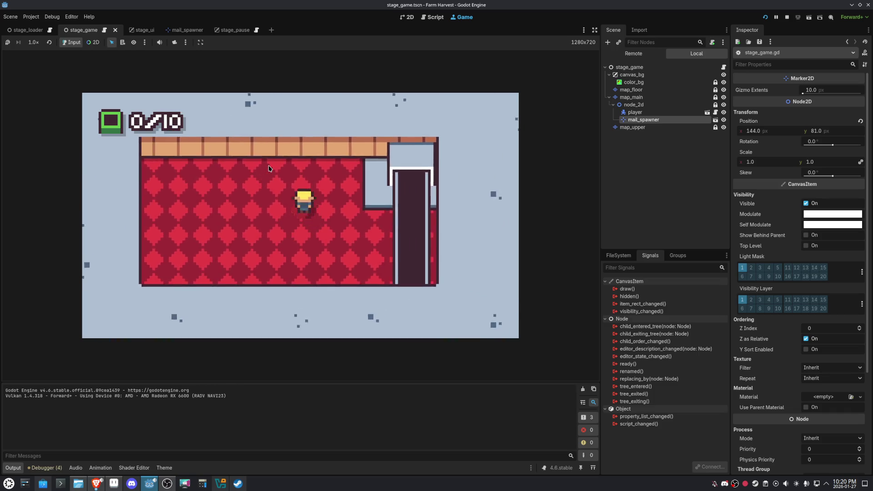
pyautogui.press('Up')
pyautogui.press('Right')
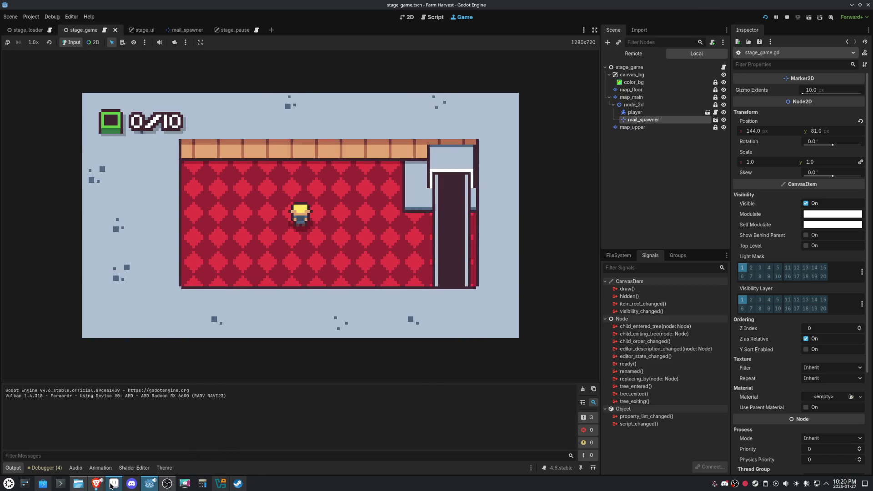
pyautogui.click(112, 485)
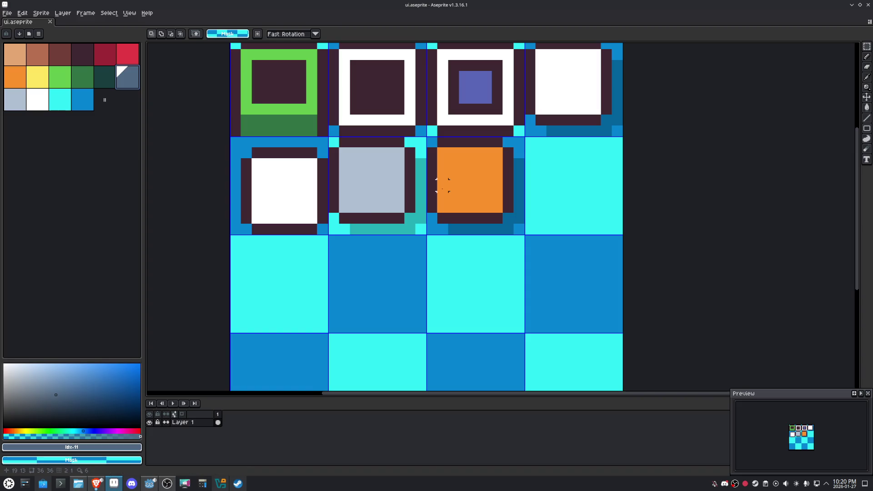
# - Pick the dark purple outline colour and draw a diamond lattice of diagonals in the empty tile
pyautogui.press('i')
pyautogui.click(513, 159)
pyautogui.press('b')
pyautogui.click(540, 142)
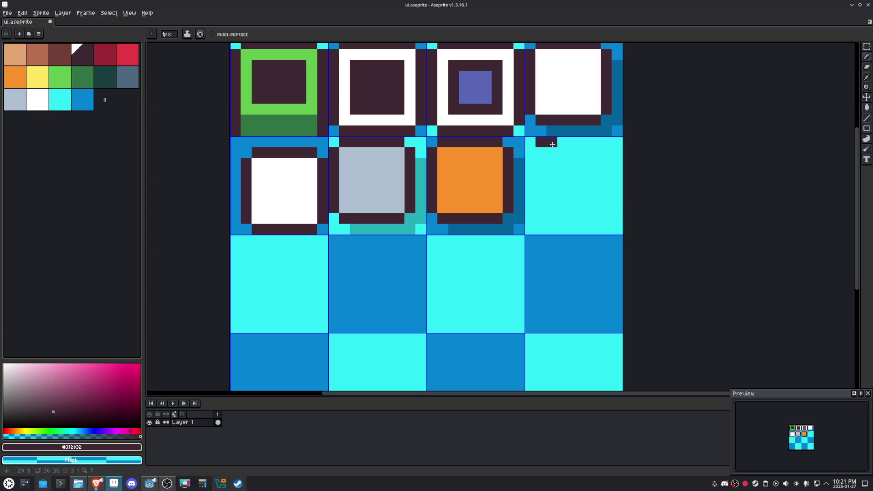
pyautogui.click(551, 142)
pyautogui.keyDown('shift'); pyautogui.click(530, 163); pyautogui.keyUp('shift')
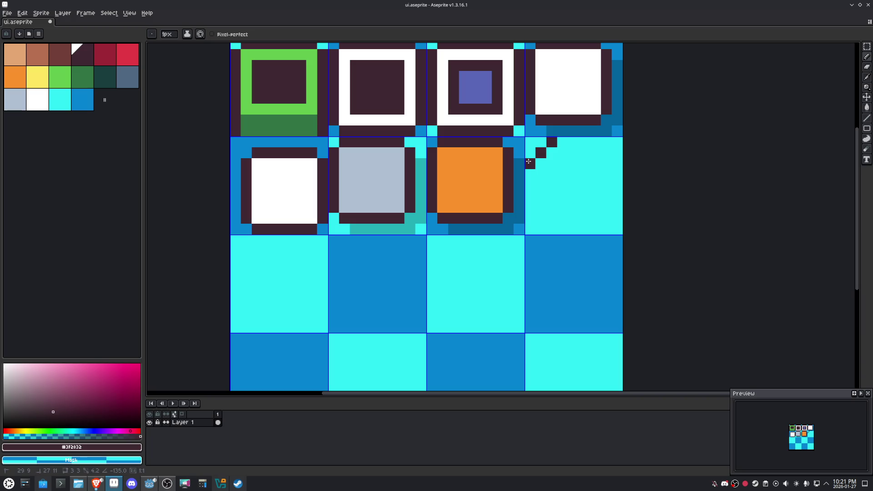
pyautogui.keyDown('shift'); pyautogui.click(595, 230); pyautogui.keyUp('shift')
pyautogui.keyDown('shift'); pyautogui.click(618, 207); pyautogui.keyUp('shift')
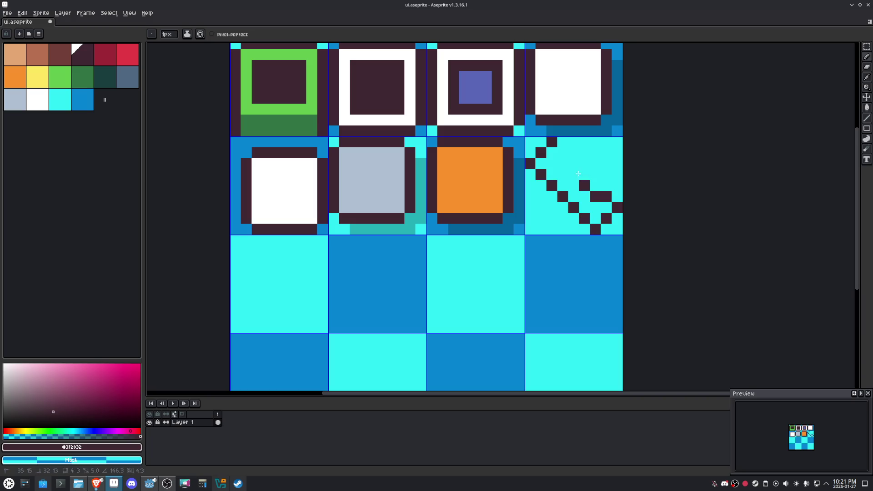
pyautogui.keyDown('shift'); pyautogui.click(564, 154); pyautogui.keyUp('shift')
pyautogui.click(596, 142)
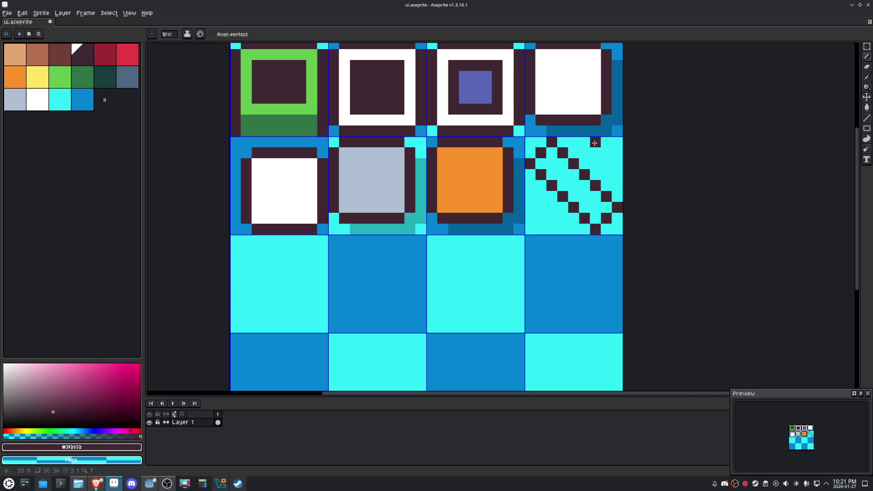
pyautogui.keyDown('shift'); pyautogui.click(617, 164); pyautogui.keyUp('shift')
pyautogui.keyDown('shift'); pyautogui.click(552, 229); pyautogui.keyUp('shift')
pyautogui.keyDown('shift'); pyautogui.click(530, 207); pyautogui.keyUp('shift')
pyautogui.keyDown('shift'); pyautogui.click(596, 142); pyautogui.keyUp('shift')
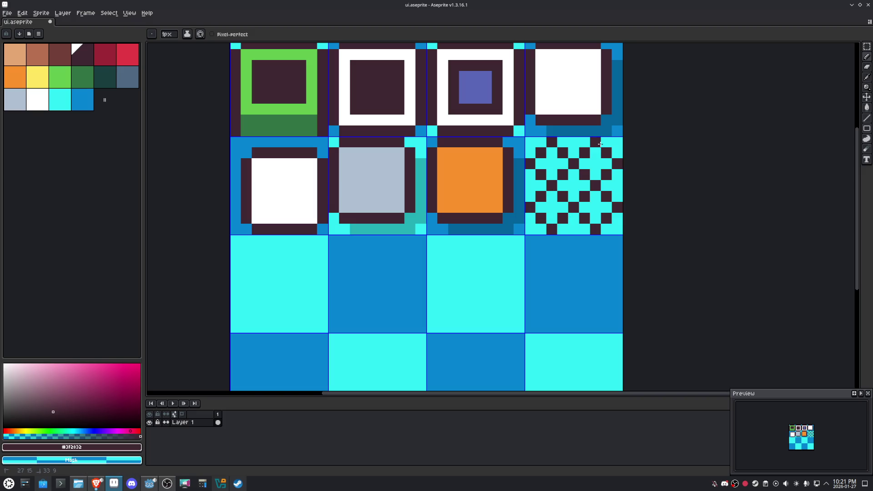
# - Erase the lattice's centre pixels and adjust stray dark pixels into a gear outline
pyautogui.rightClick(563, 196)
pyautogui.rightClick(563, 175)
pyautogui.rightClick(585, 196)
pyautogui.click(605, 187)
pyautogui.rightClick(594, 186)
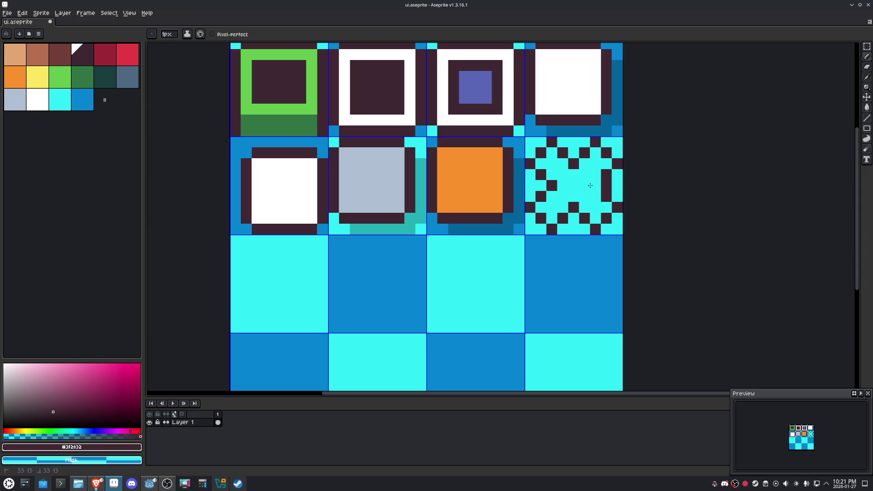
pyautogui.click(618, 186)
pyautogui.rightClick(607, 185)
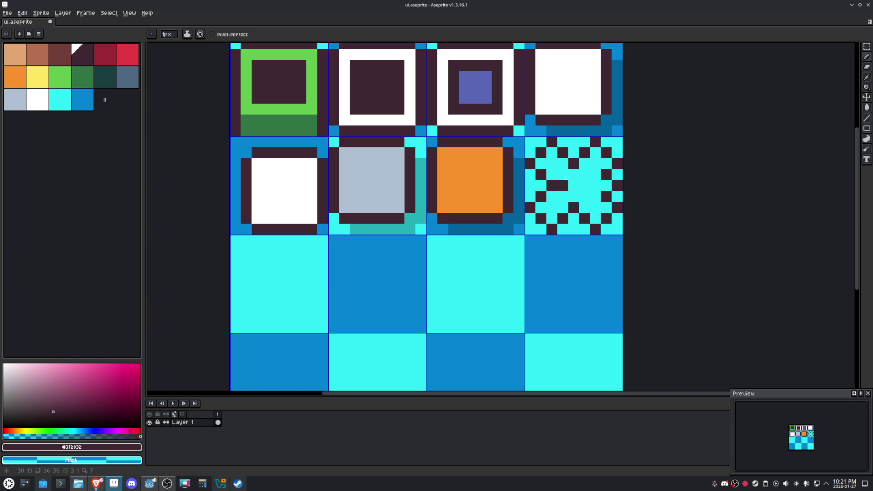
pyautogui.click(574, 142)
pyautogui.rightClick(574, 164)
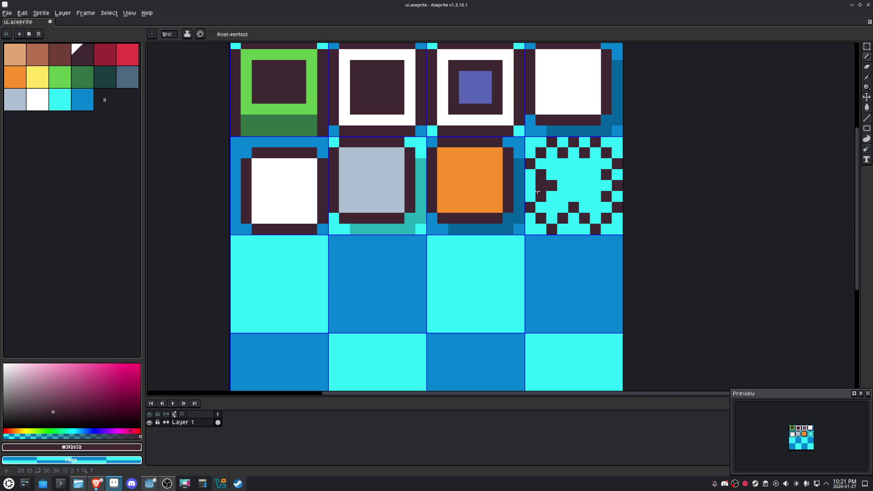
pyautogui.click(531, 185)
pyautogui.rightClick(553, 186)
pyautogui.click(563, 207)
pyautogui.rightClick(563, 208)
pyautogui.click(574, 229)
pyautogui.click(574, 219)
pyautogui.rightClick(574, 218)
pyautogui.rightClick(574, 207)
# - Ring the gear's centre with dark pixels, leaving the middle pixel hollow, and select light grey
pyautogui.click(577, 185)
pyautogui.click(574, 175)
pyautogui.click(564, 186)
pyautogui.click(585, 186)
pyautogui.click(574, 196)
pyautogui.rightClick(574, 185)
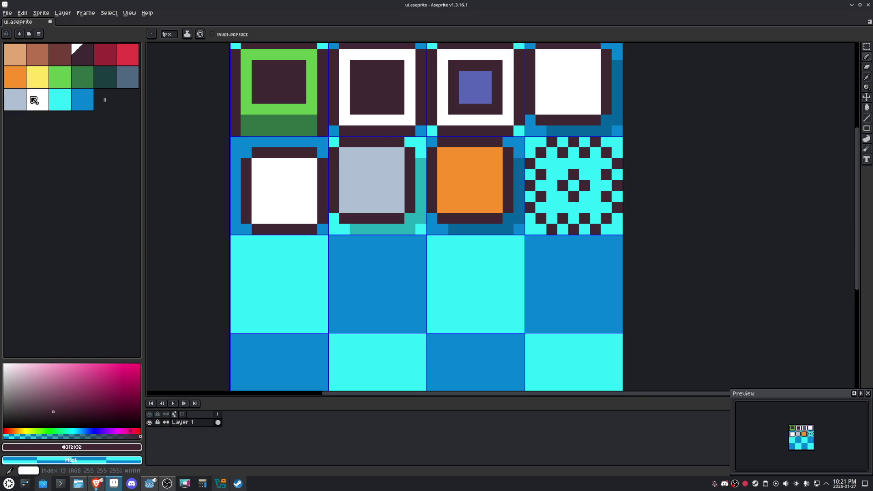
pyautogui.click(24, 99)
# - Flood-fill the gear body light grey, then try a slate-blue fill and undo it
pyautogui.press('g')
pyautogui.click(588, 198)
pyautogui.click(589, 200)
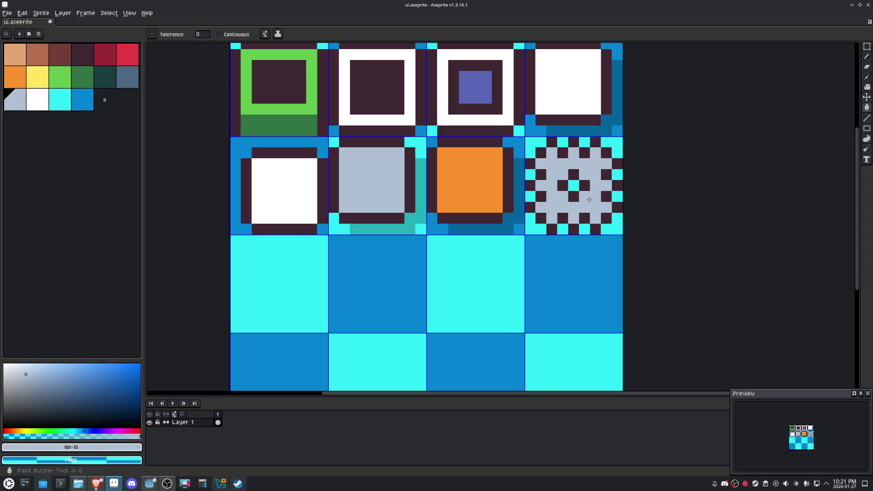
pyautogui.click(133, 81)
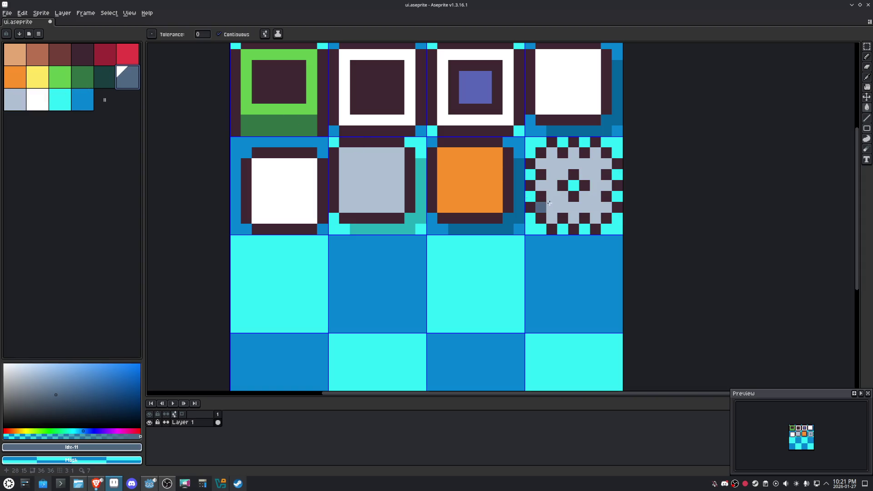
pyautogui.click(553, 154)
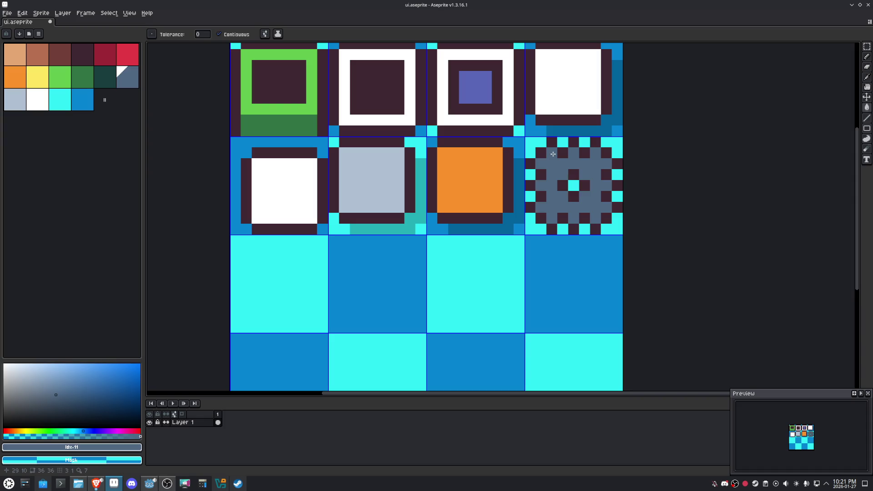
pyautogui.hotkey('ctrl', 'z')
# - Shade the gear's inner edge pixels slate blue around the top, sides, bottom and corners
pyautogui.press('b')
pyautogui.click(554, 155)
pyautogui.click(552, 153)
pyautogui.click(573, 153)
pyautogui.click(595, 153)
pyautogui.click(607, 164)
pyautogui.click(607, 186)
pyautogui.click(603, 208)
pyautogui.click(596, 218)
pyautogui.click(574, 218)
pyautogui.click(551, 216)
pyautogui.click(546, 210)
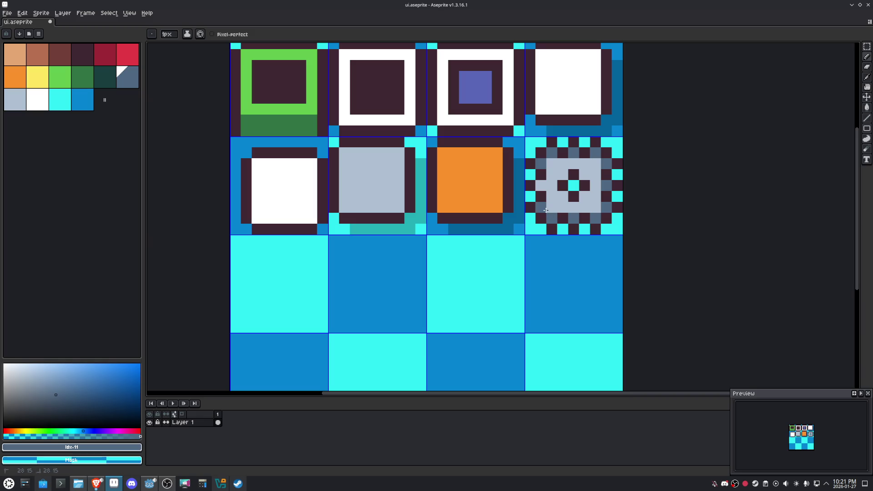
pyautogui.click(542, 186)
pyautogui.click(552, 163)
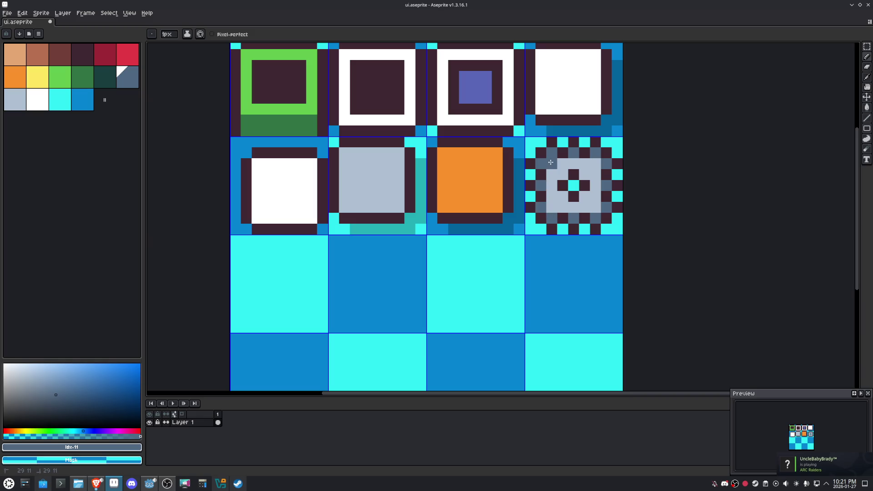
pyautogui.click(595, 163)
pyautogui.click(595, 207)
pyautogui.click(552, 208)
# - Sample colours from the canvas, try a slate fill, then flood the gear body light grey
pyautogui.press('alt')
pyautogui.keyDown('alt'); pyautogui.click(595, 195); pyautogui.keyUp('alt')
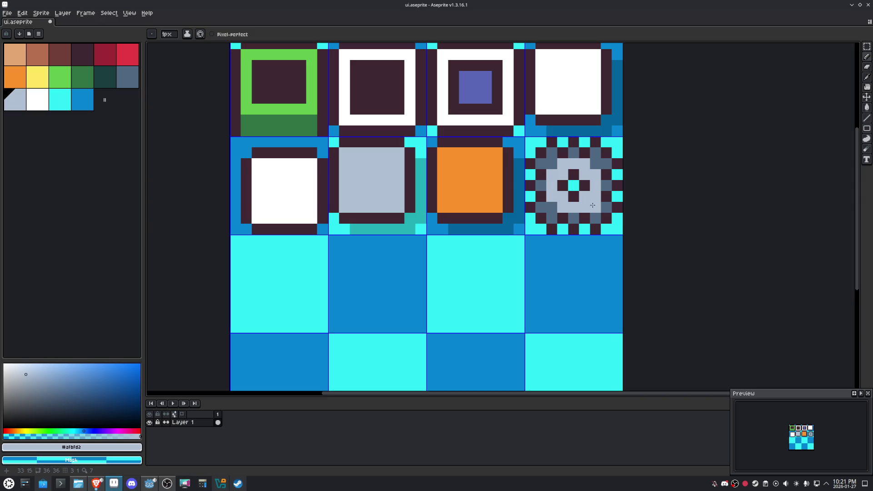
pyautogui.keyDown('alt'); pyautogui.click(595, 204); pyautogui.keyUp('alt')
pyautogui.press('g')
pyautogui.click(596, 204)
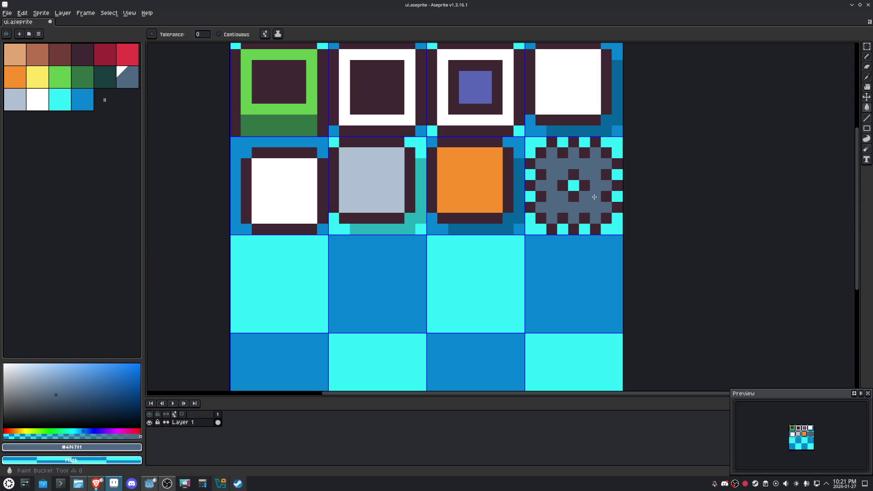
pyautogui.click(15, 99)
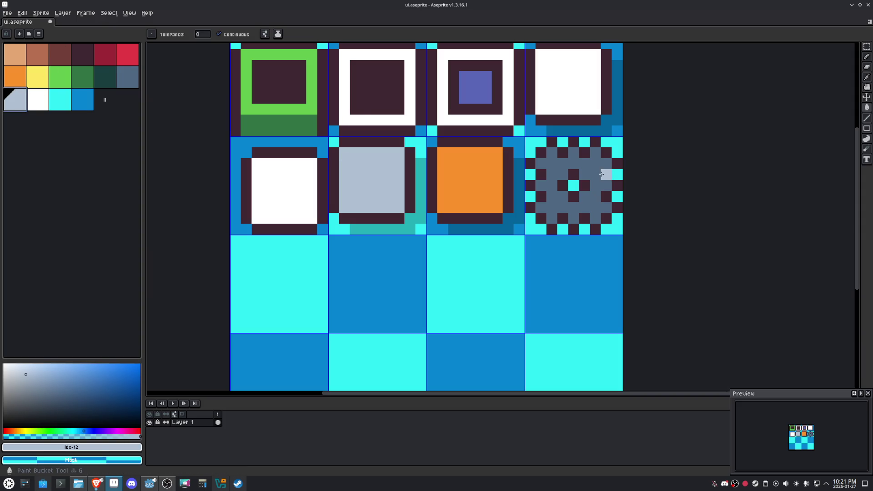
pyautogui.click(588, 166)
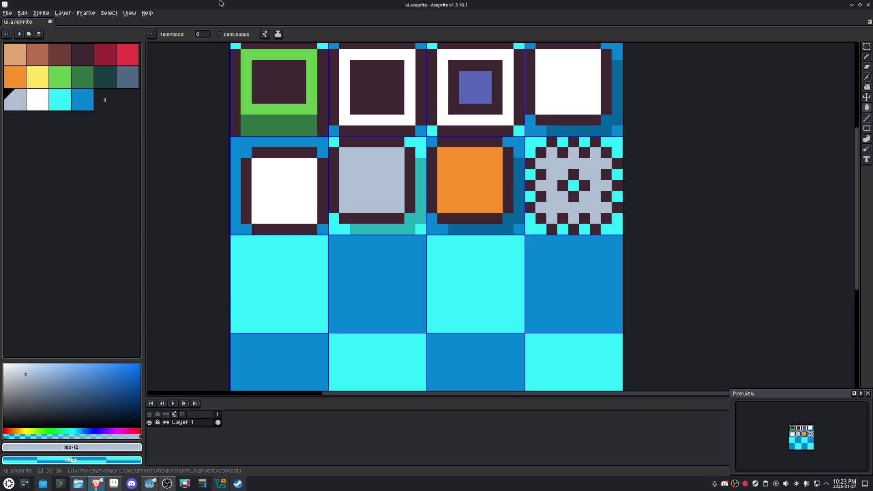
# - Export the sprite sheet as ui.png, minimise Aseprite, and return to stage_game.gd in Godot
pyautogui.click(12, 15)
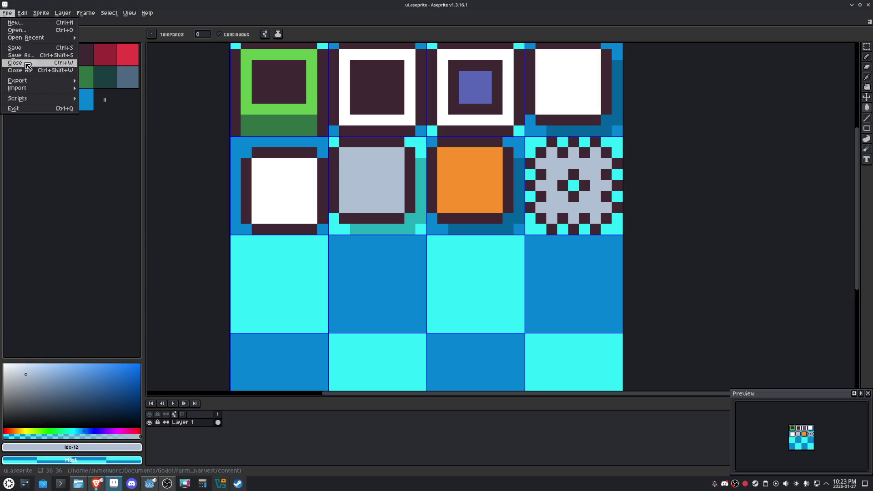
pyautogui.moveTo(25, 80)
pyautogui.click(96, 83)
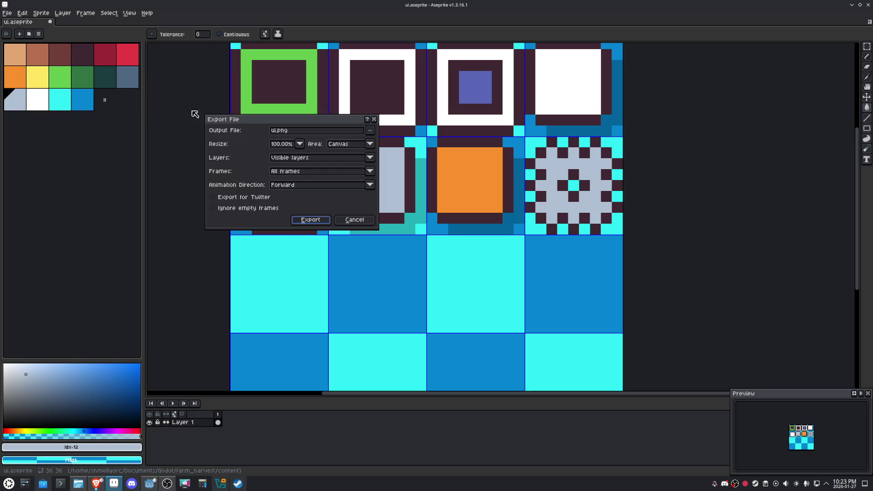
pyautogui.click(319, 220)
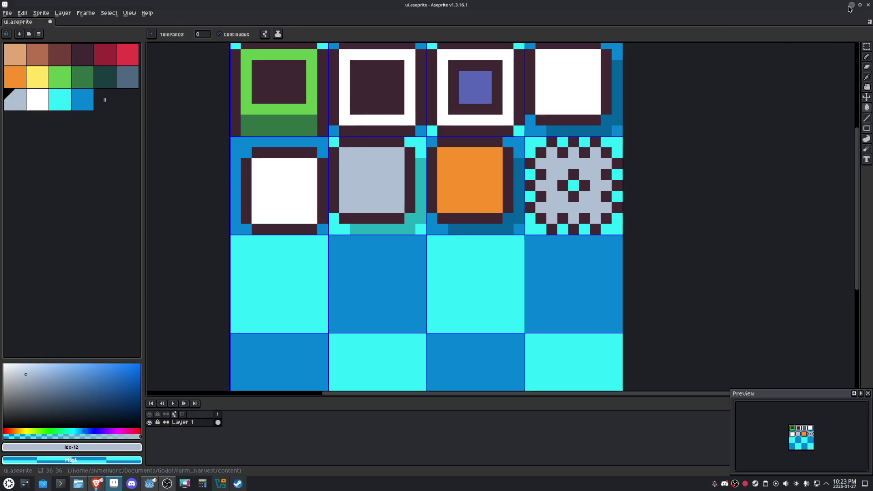
pyautogui.click(850, 7)
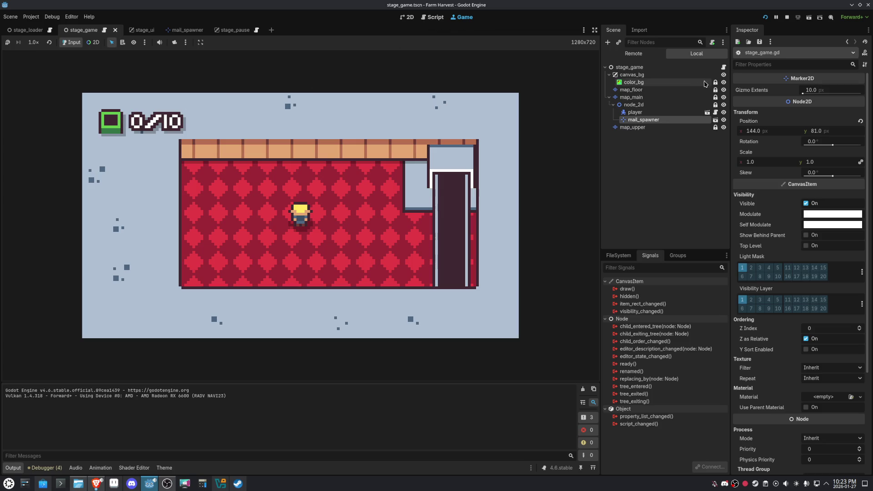
pyautogui.click(723, 67)
# - Start a new func _input declaration on a line below _ready
pyautogui.click(237, 144)
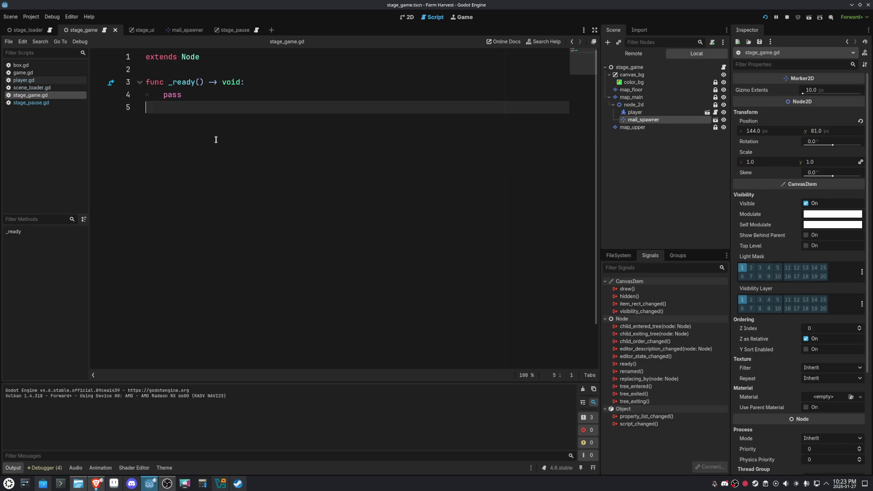
pyautogui.press('Return')
pyautogui.write('func _i')
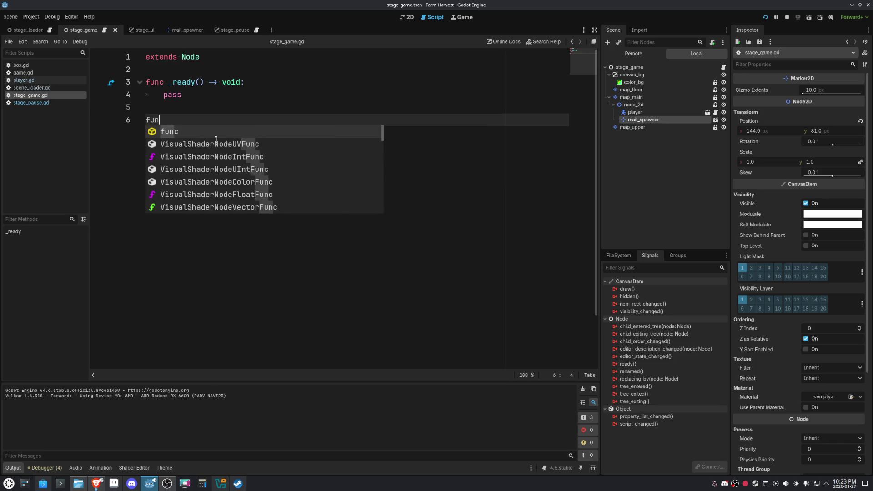
pyautogui.press('Return')
pyautogui.press('BackSpace')
pyautogui.press('BackSpace')
pyautogui.press('BackSpace')
pyautogui.write('put')
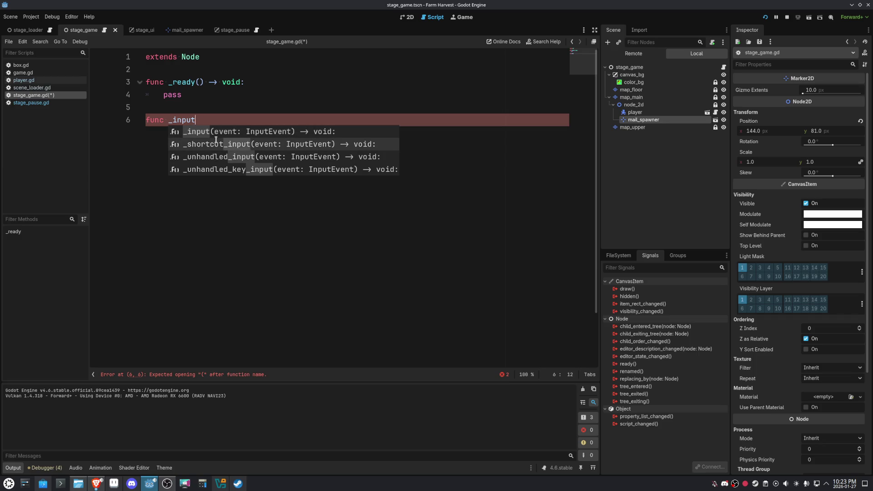
# - Insert the _input(event: InputEvent) -> void signature with pass and begin 'if event is KeyInputEvent'
pyautogui.press('Down')
pyautogui.press('Down')
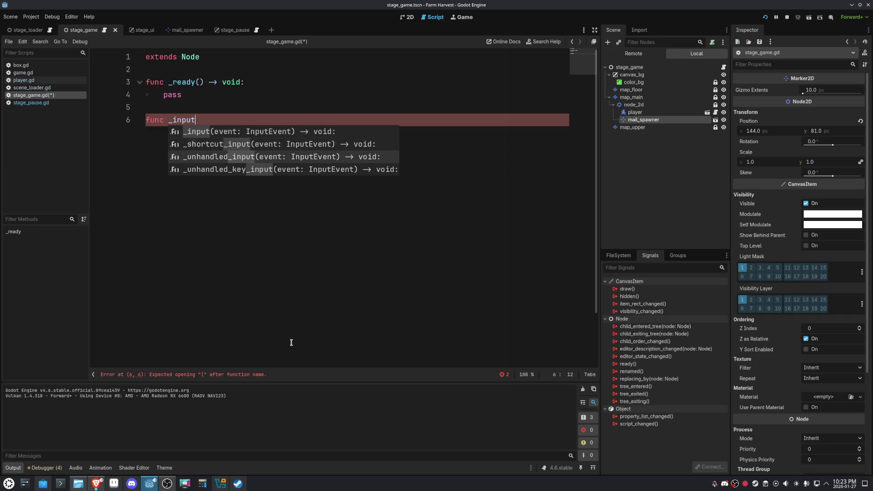
pyautogui.press('Up')
pyautogui.press('Up')
pyautogui.press('Up')
pyautogui.press('Return')
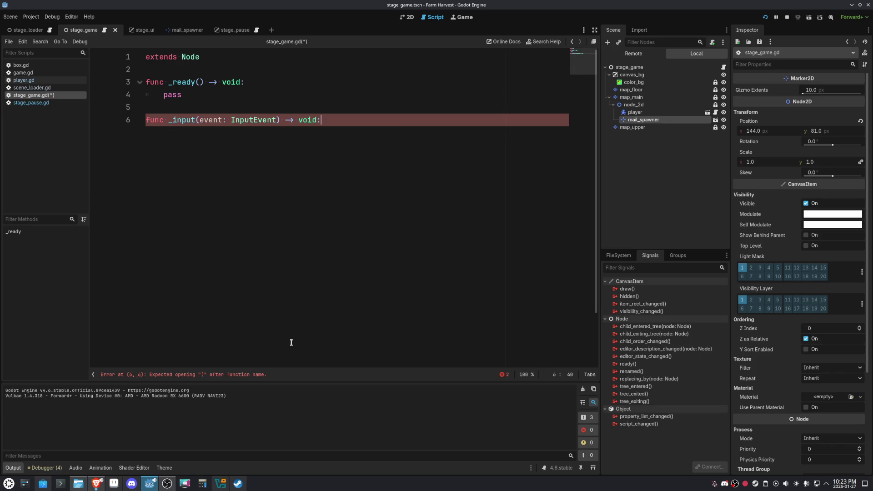
pyautogui.press('Return')
pyautogui.press('Return')
pyautogui.press('Return')
pyautogui.write('pass')
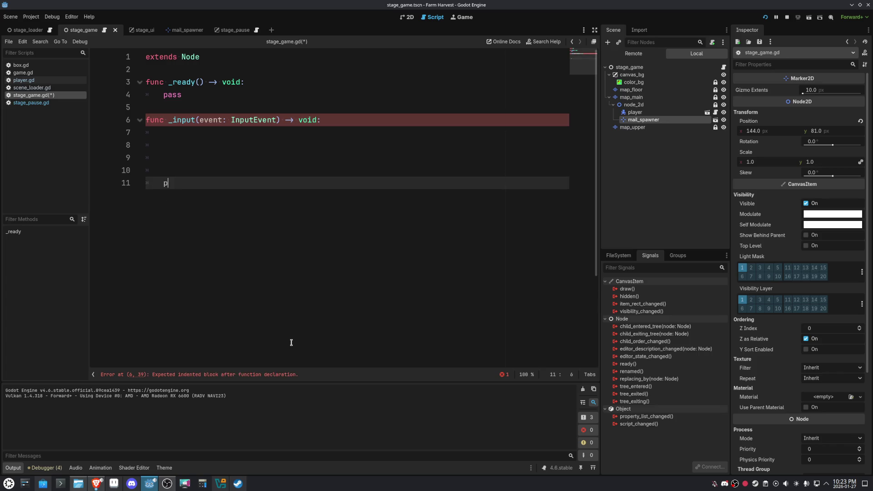
pyautogui.press('Up')
pyautogui.press('Up')
pyautogui.press('Up')
pyautogui.press('Up')
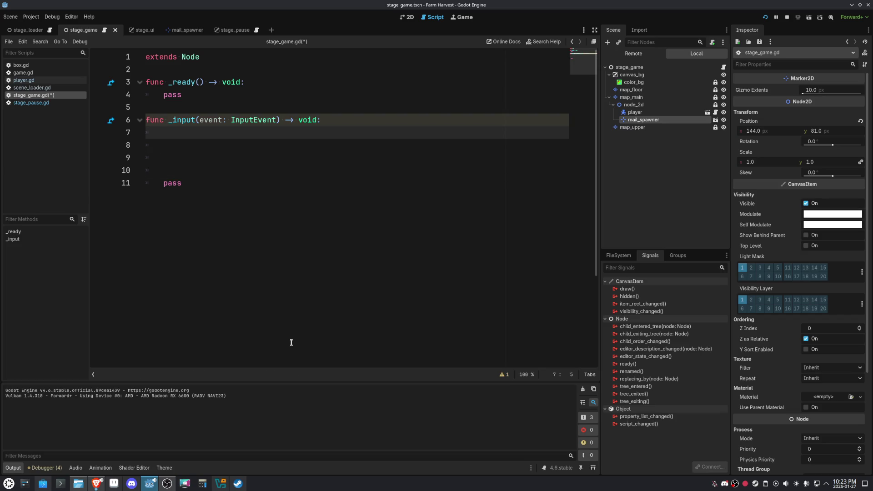
pyautogui.write('if event is K')
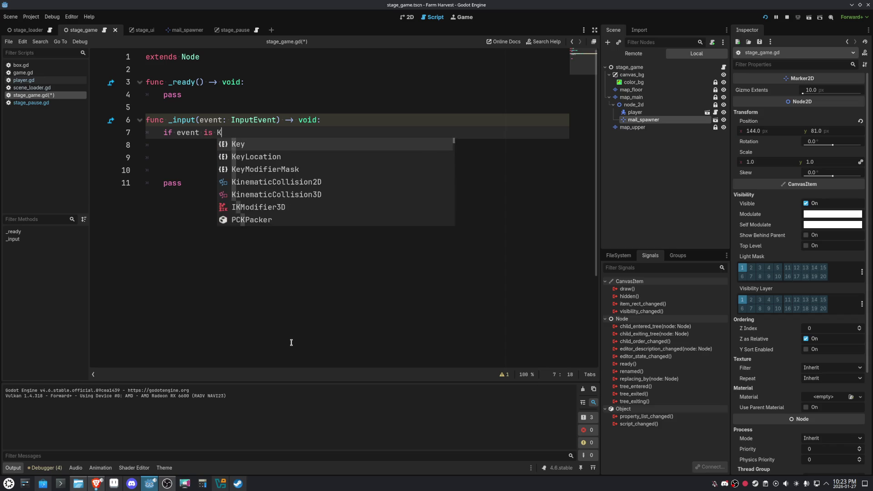
pyautogui.write('eyInput')
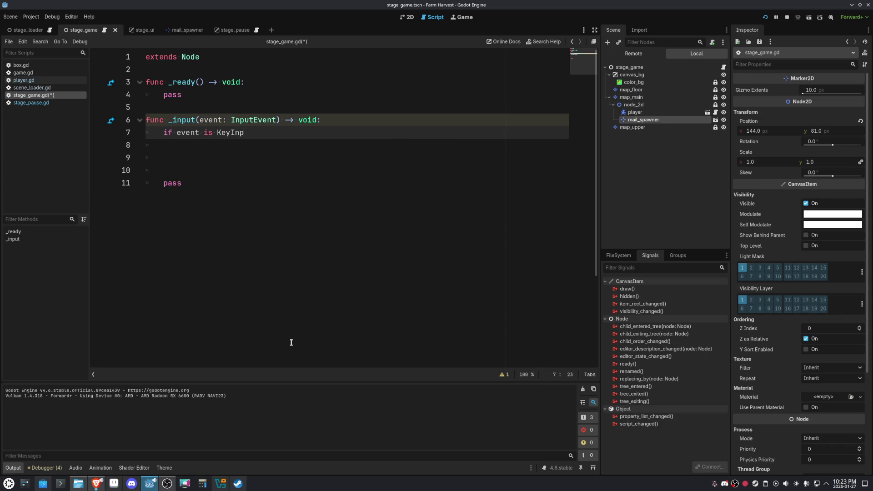
pyautogui.write('E')
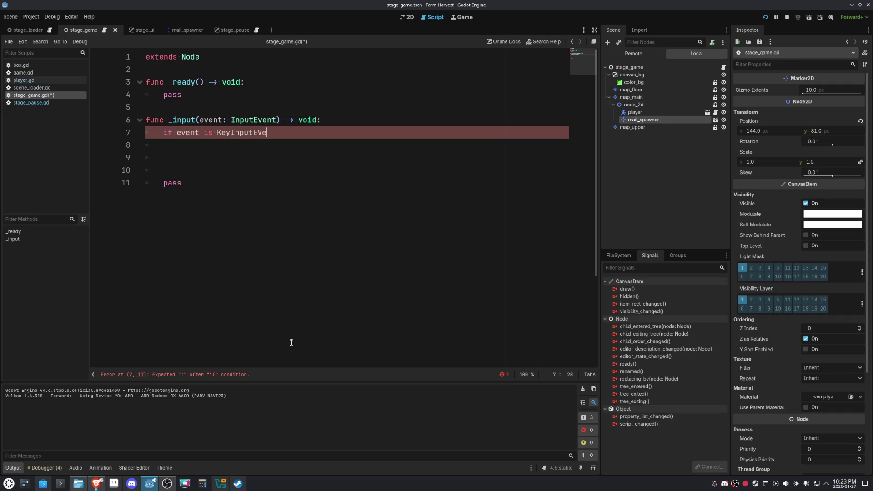
pyautogui.write('vent')
# - Open the Node docs for _input and follow the link to the InputEvent class reference
pyautogui.keyDown('ctrl'); pyautogui.click(182, 120); pyautogui.keyUp('ctrl')
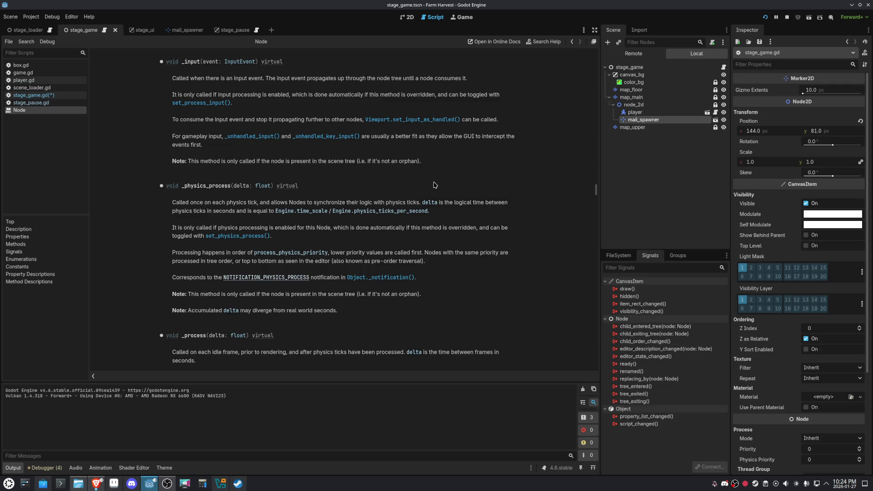
pyautogui.scroll(2, 434, 185)
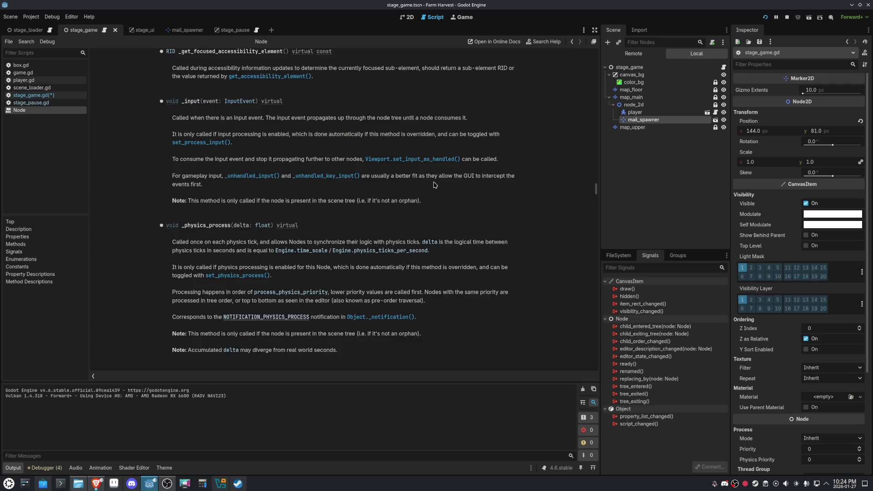
pyautogui.click(245, 102)
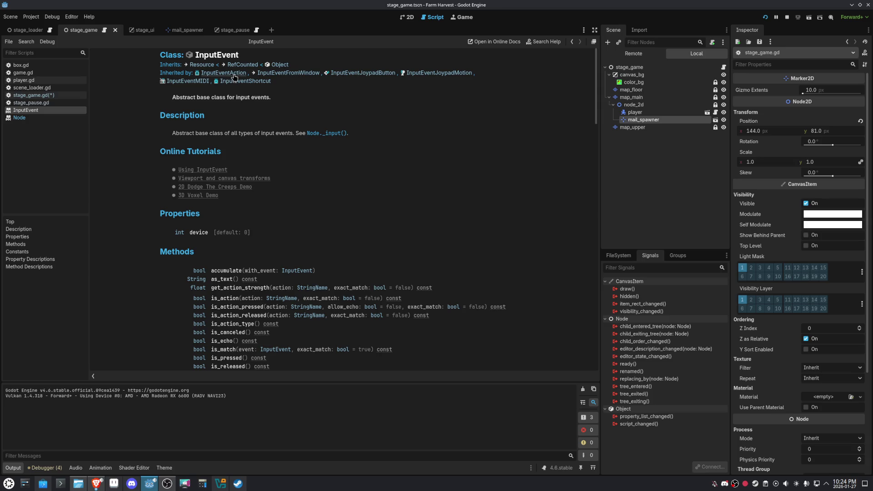
# - Step back through the Node _input and InputEvent docs, then reopen stage_game.gd from the Scene dock
pyautogui.click(572, 42)
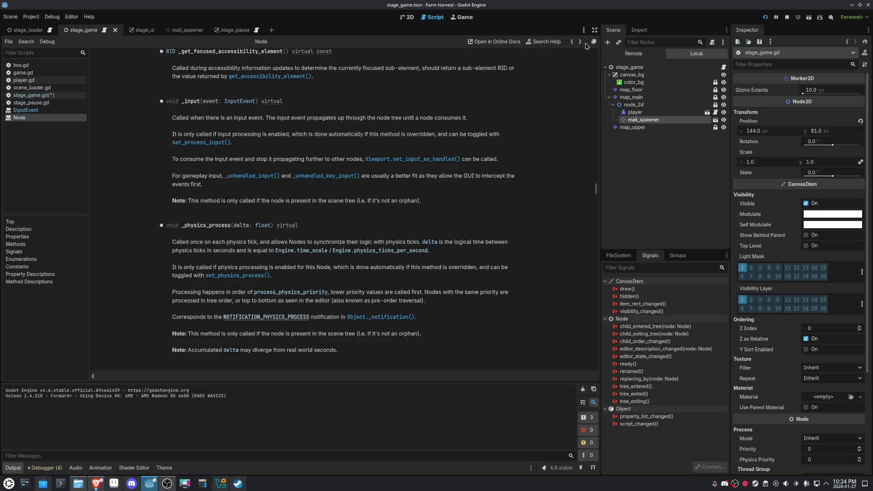
pyautogui.click(581, 42)
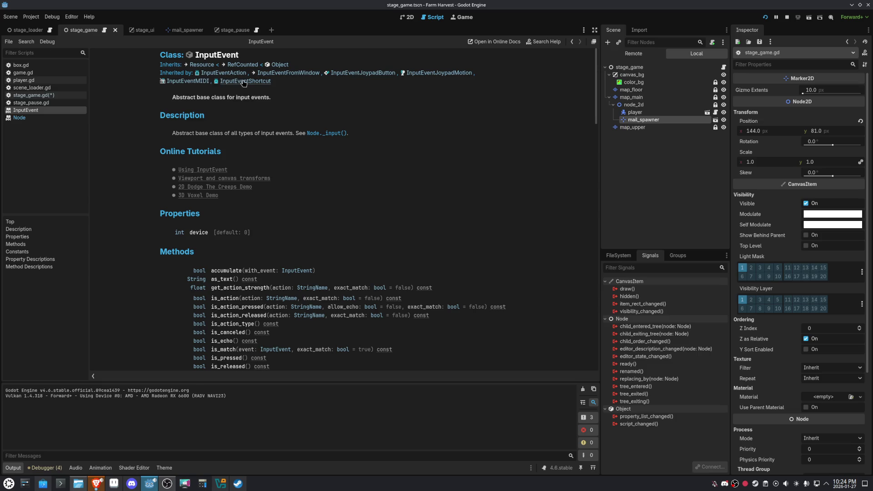
pyautogui.click(408, 17)
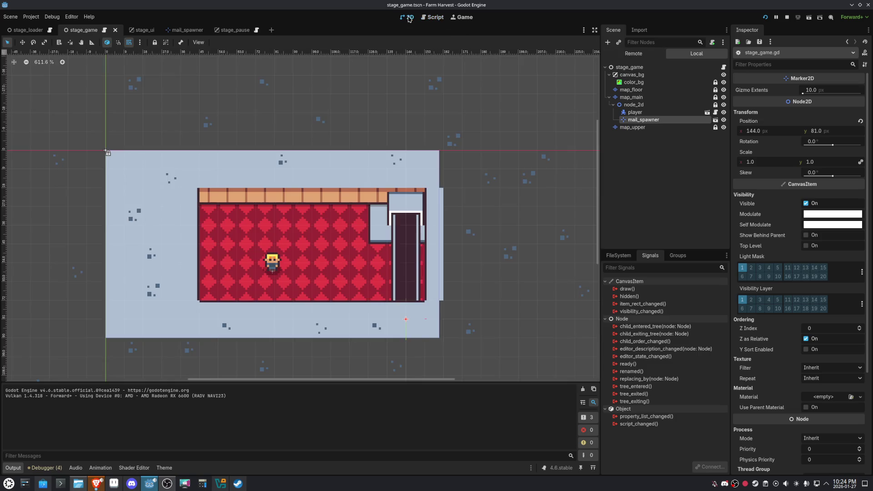
pyautogui.click(435, 18)
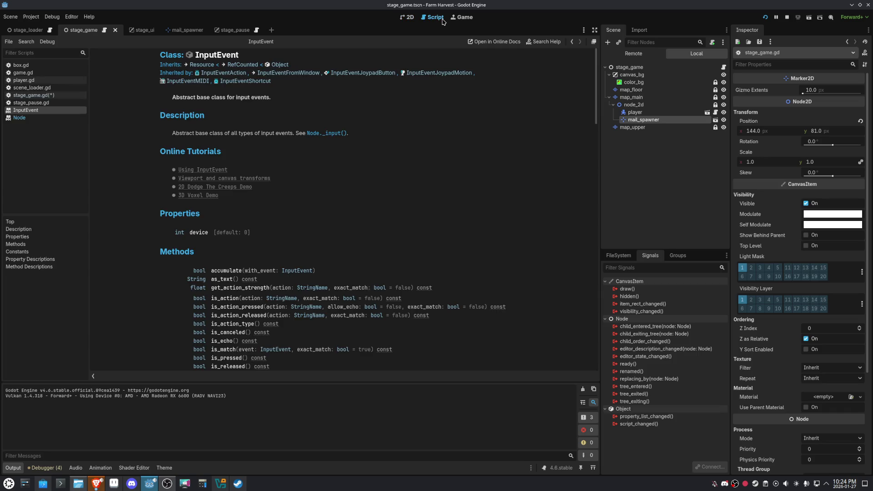
pyautogui.click(724, 67)
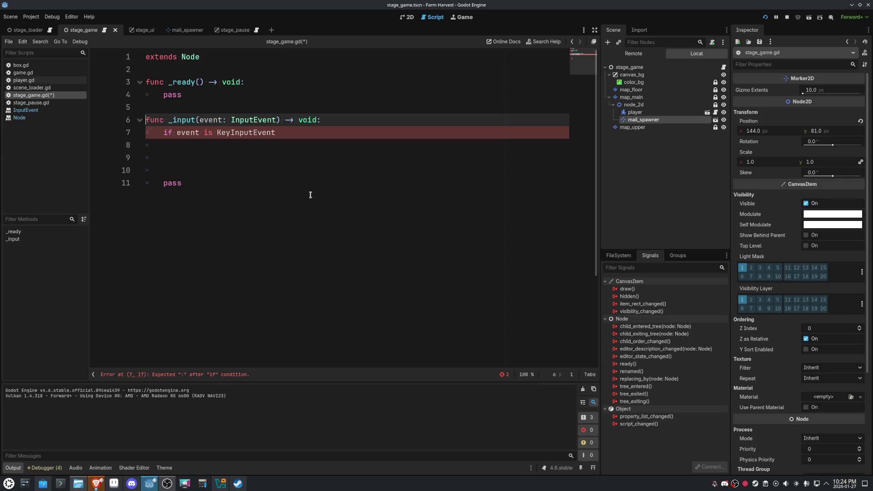
# - Change line 7 to 'if event is InputEventKey:' and begin a nested 'if event.' line
pyautogui.click(295, 132)
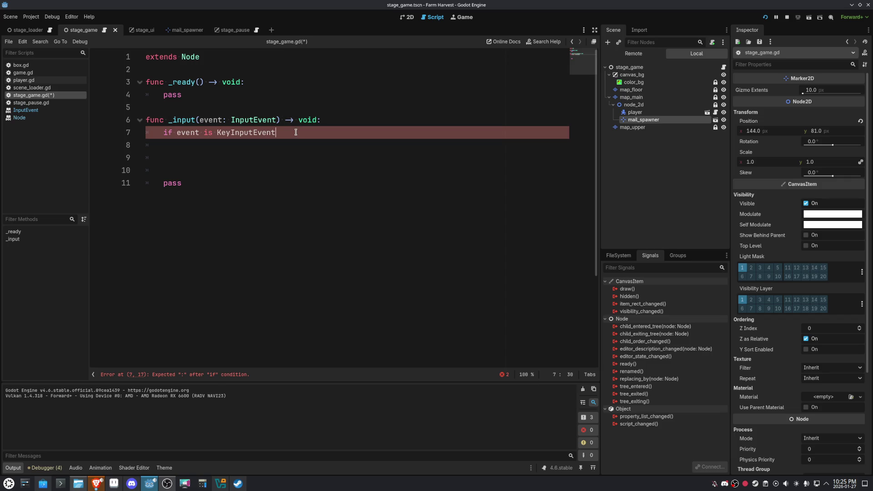
pyautogui.press('BackSpace')
pyautogui.press('BackSpace')
pyautogui.press('BackSpace')
pyautogui.write('putE')
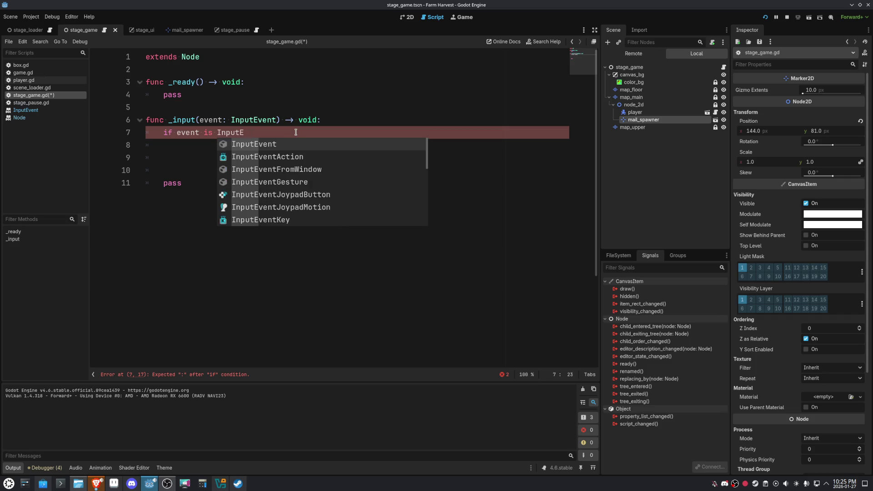
pyautogui.write('EVen')
pyautogui.press('BackSpace')
pyautogui.press('BackSpace')
pyautogui.press('BackSpace')
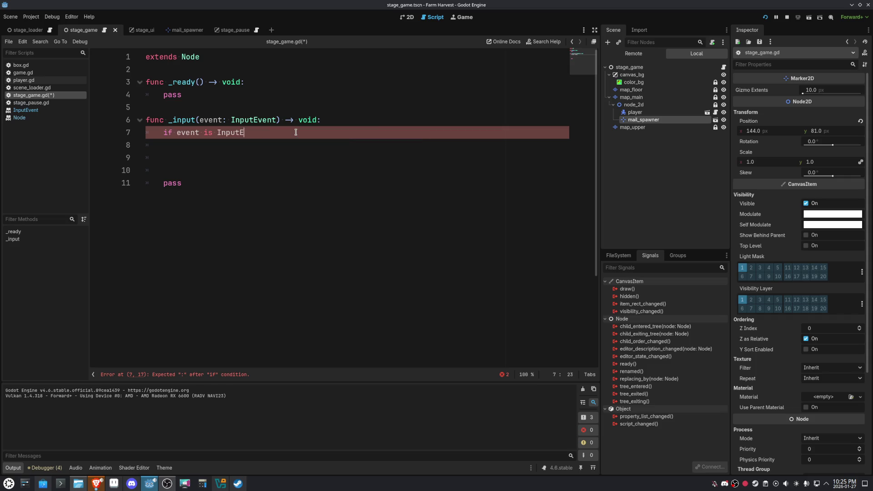
pyautogui.write('vent')
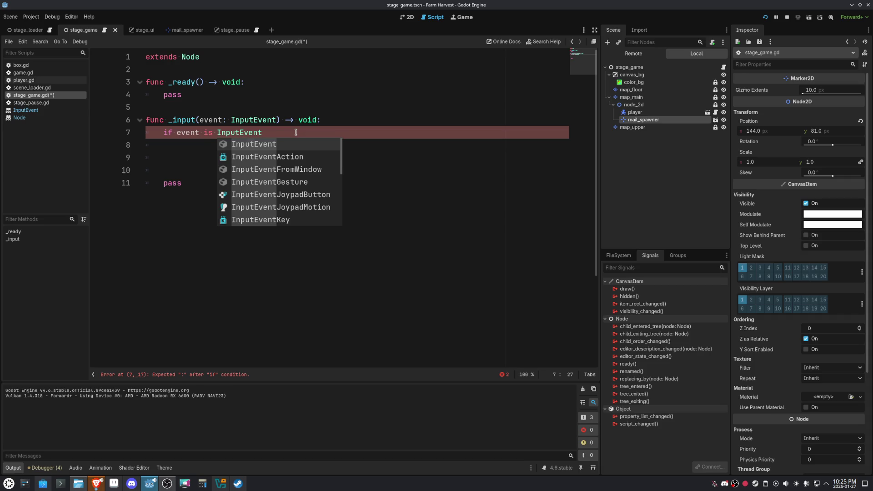
pyautogui.press('Down')
pyautogui.press('Down')
pyautogui.press('Down')
pyautogui.press('Down')
pyautogui.press('Up')
pyautogui.press('Return')
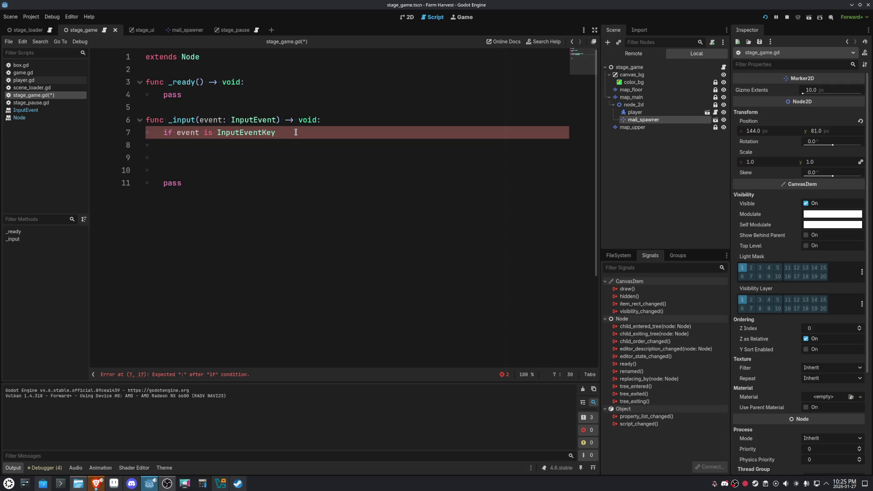
pyautogui.write(':')
pyautogui.press('Return')
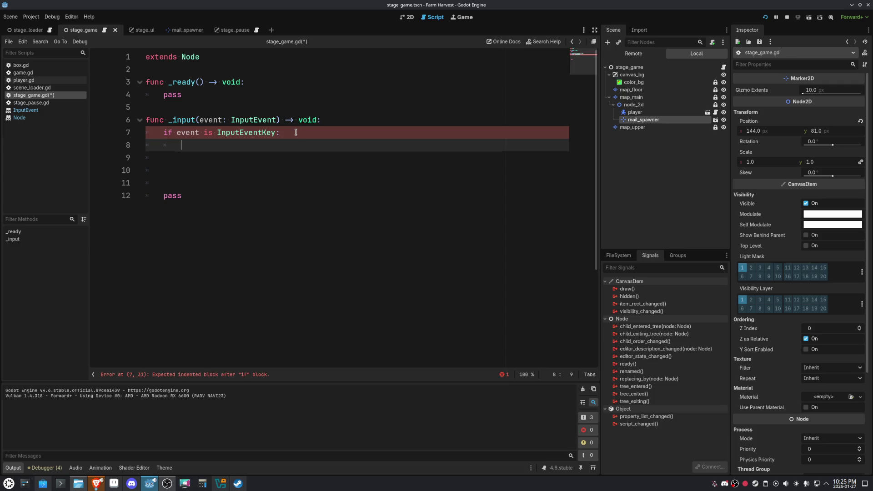
pyautogui.write('if event')
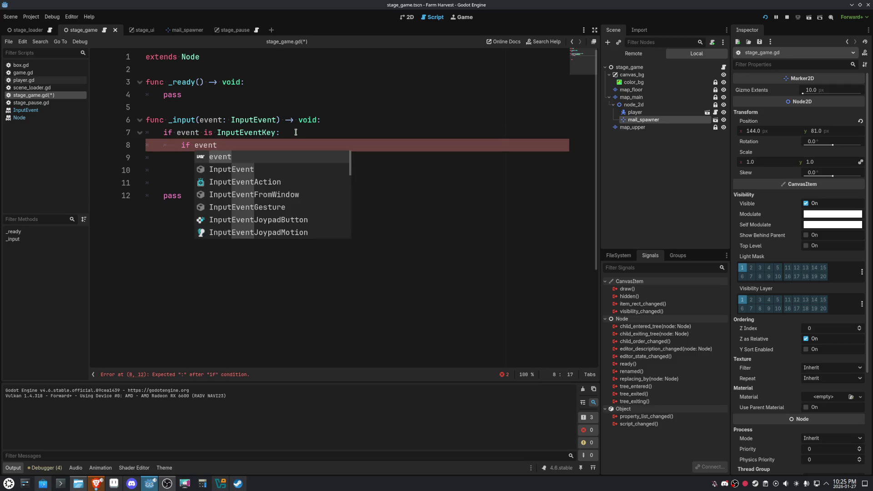
pyautogui.write('.')
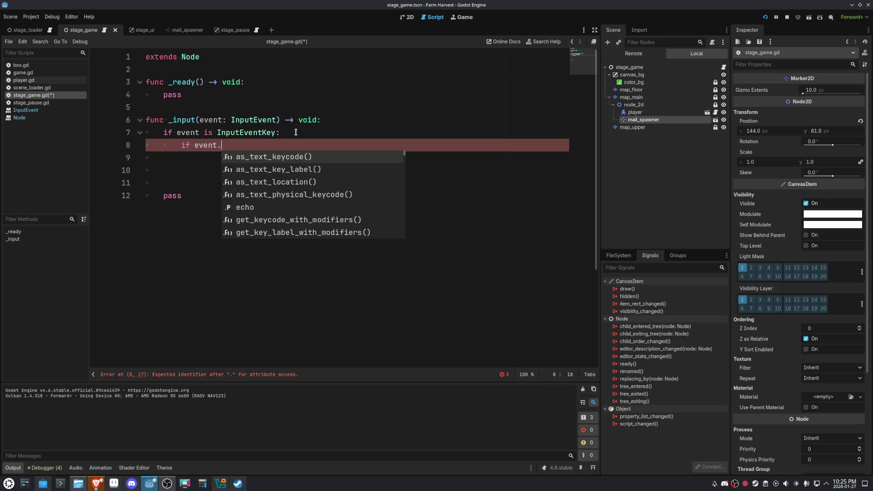
pyautogui.keyDown('ctrl'); pyautogui.click(275, 132); pyautogui.keyUp('ctrl')
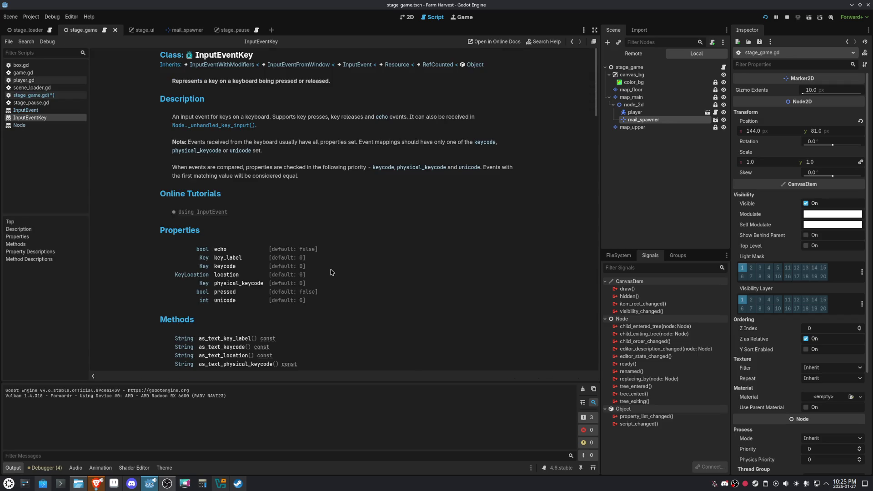
pyautogui.scroll(-5, 328, 281)
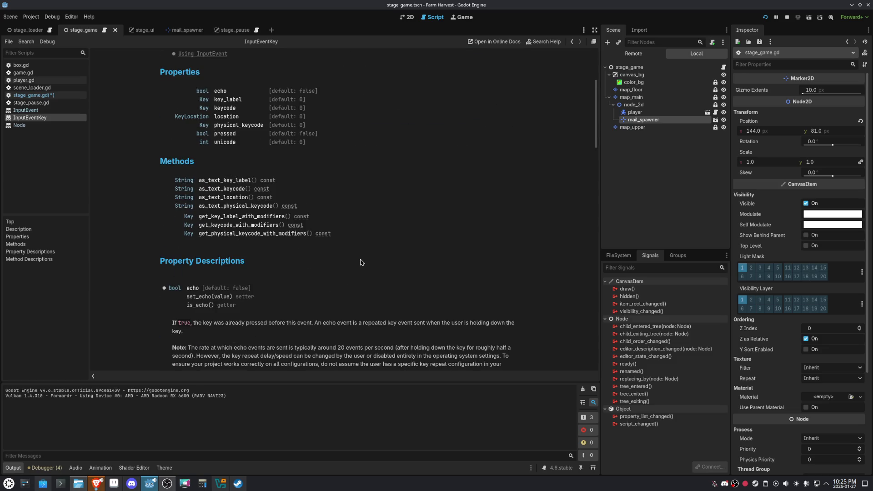
pyautogui.scroll(-4, 361, 262)
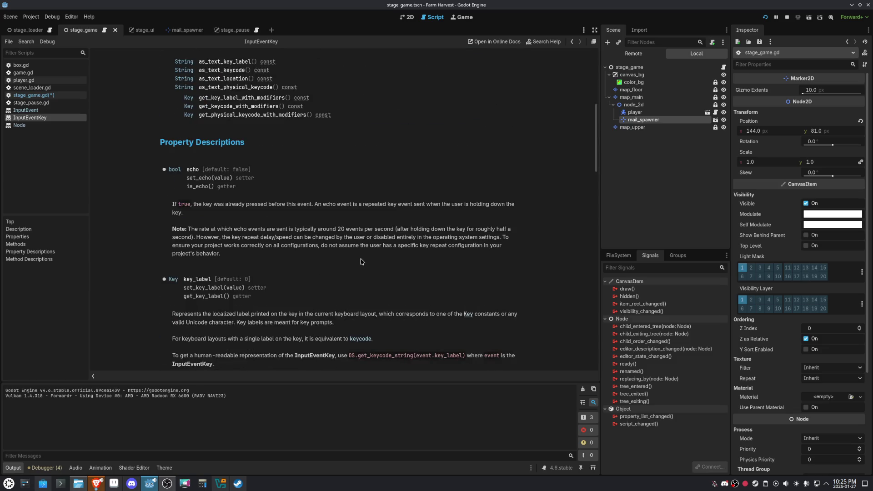
pyautogui.scroll(5, 305, 177)
pyautogui.scroll(-20, 313, 191)
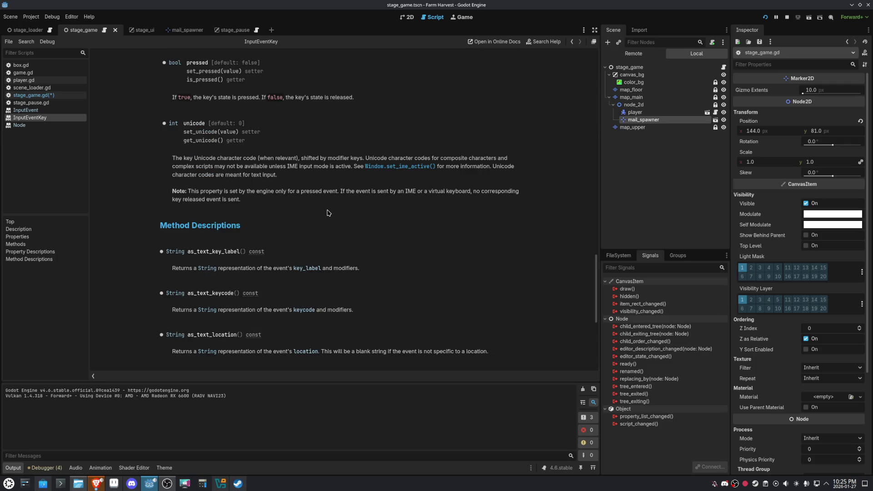
pyautogui.scroll(1, 329, 212)
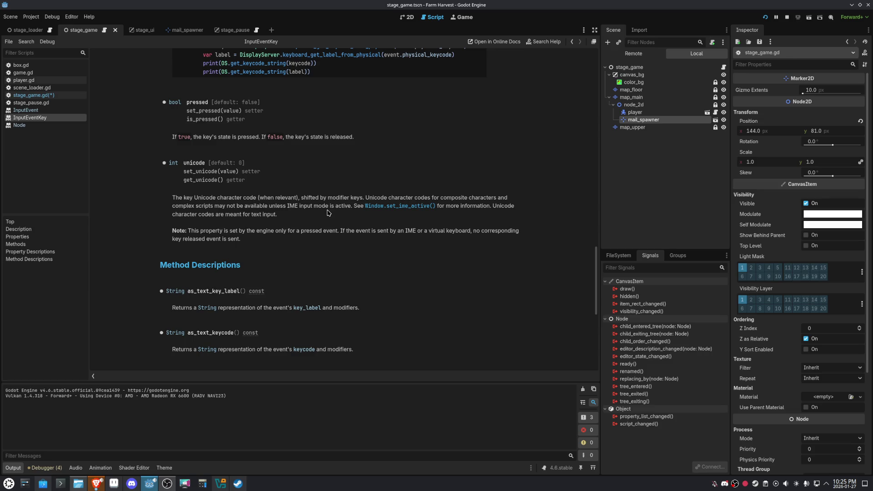
pyautogui.scroll(1, 328, 212)
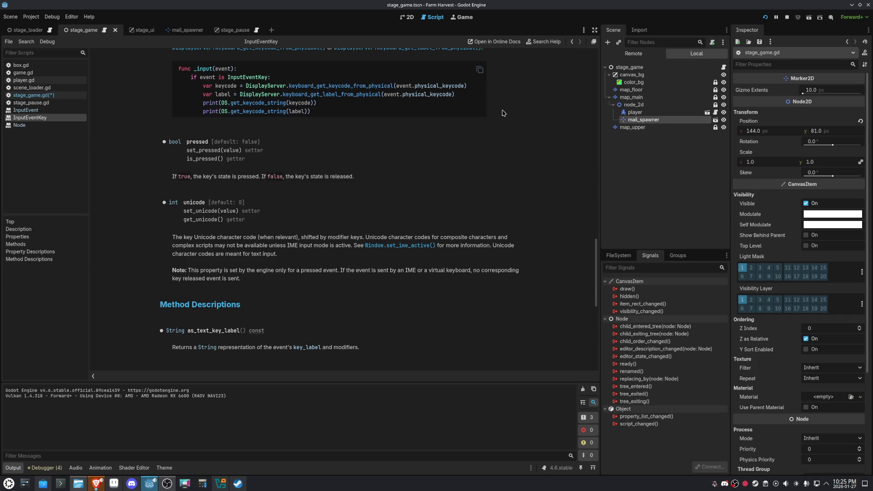
pyautogui.click(571, 44)
pyautogui.write('if event.p')
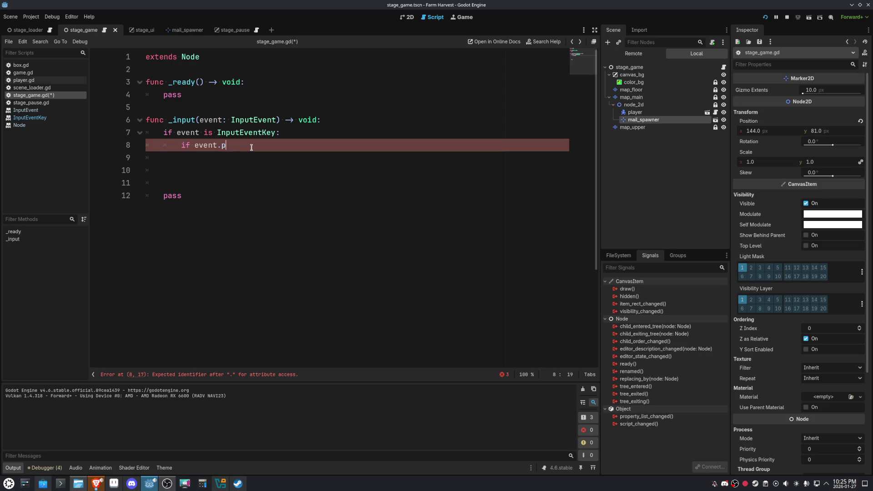
# - Finish line 8 as 'event.pressed and event.keycode == KEY_ESCAPE', start an 'if' body, then view 2D
pyautogui.write('ressed ')
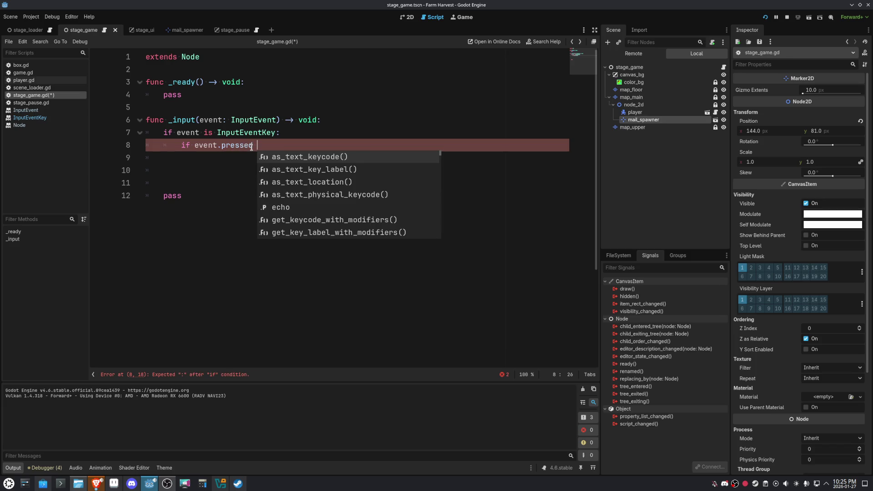
pyautogui.write('and event')
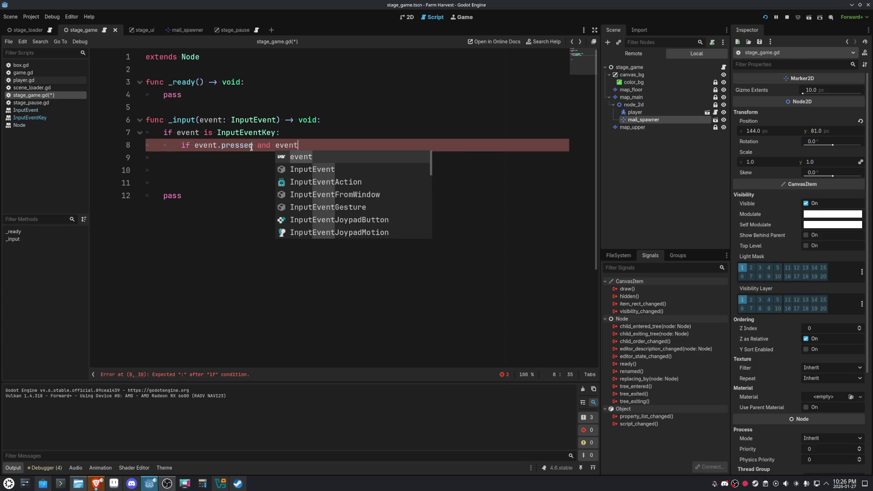
pyautogui.write('.keycode ')
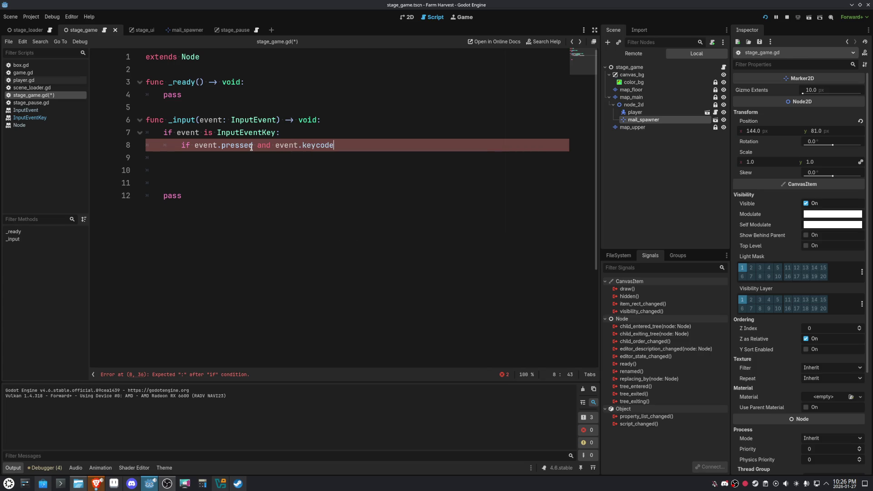
pyautogui.write('== KEY_')
pyautogui.write('ESC')
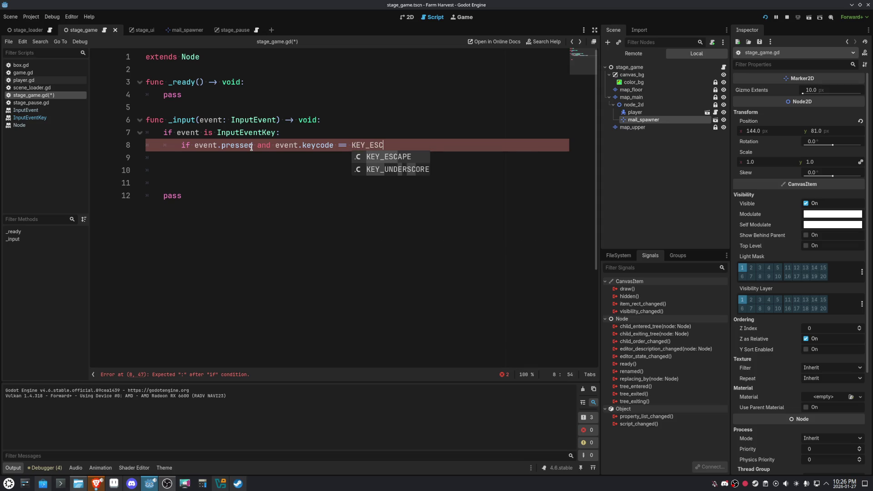
pyautogui.press('Return')
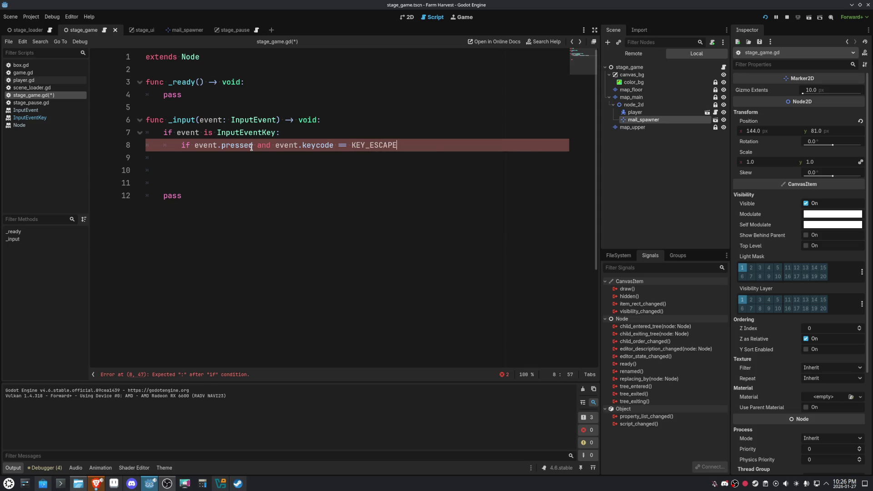
pyautogui.press('Return')
pyautogui.press('Return')
pyautogui.press('Return')
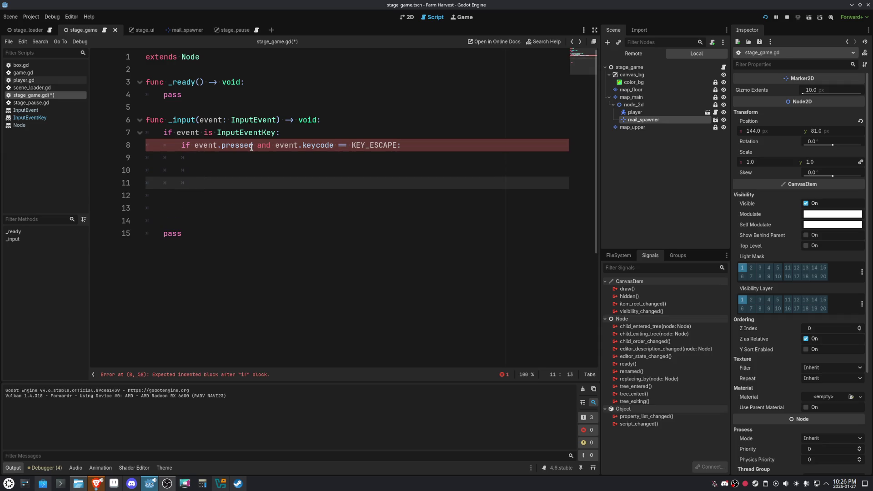
pyautogui.press('Up')
pyautogui.press('Up')
pyautogui.write('if')
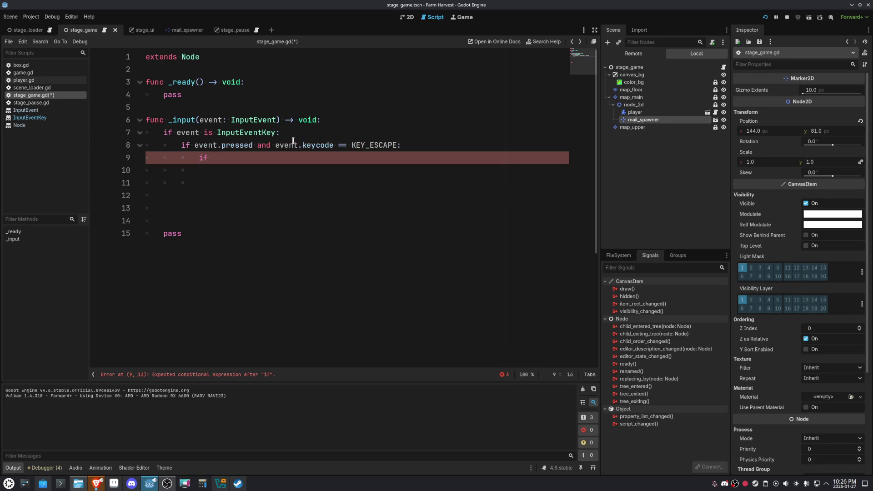
pyautogui.click(405, 19)
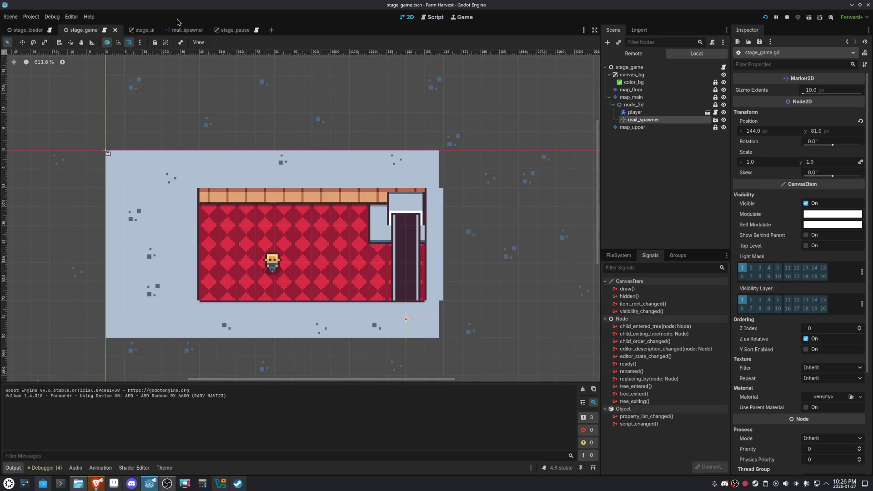
# - Attach a new script at res://scripts/stage_ui.gd to the stage_ui root node
pyautogui.click(132, 30)
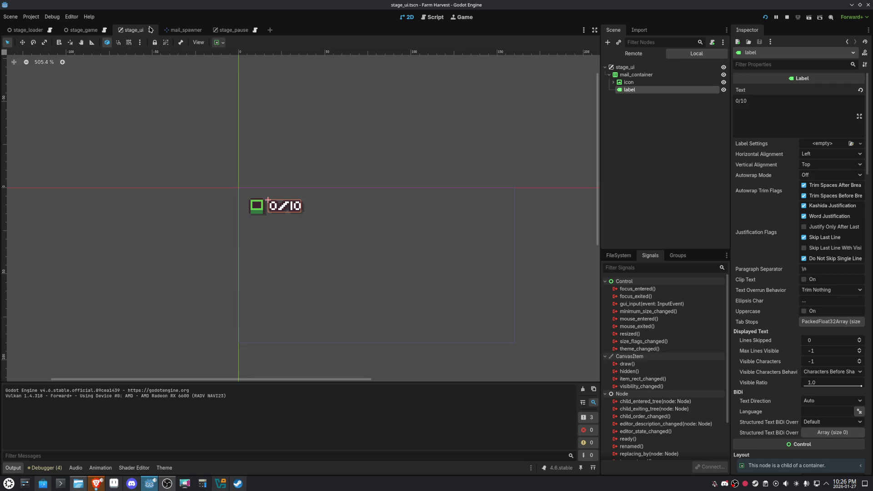
pyautogui.click(625, 68)
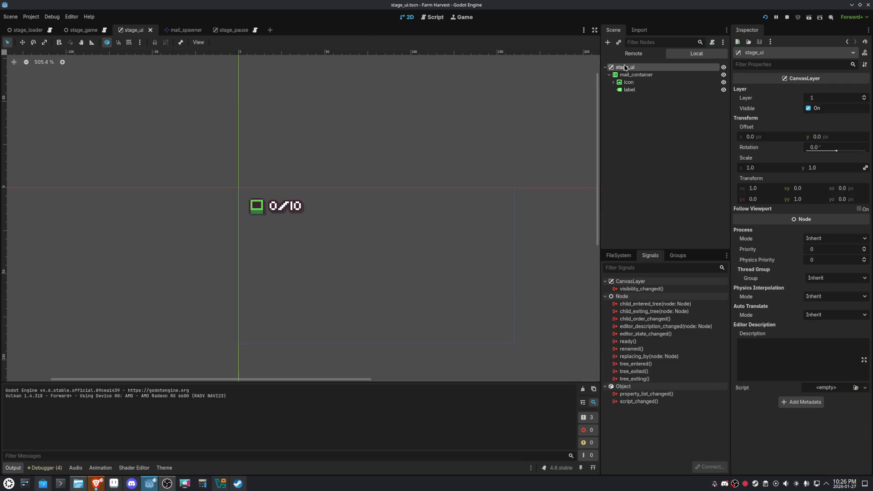
pyautogui.click(712, 42)
pyautogui.doubleClick(419, 223)
pyautogui.write('scripts')
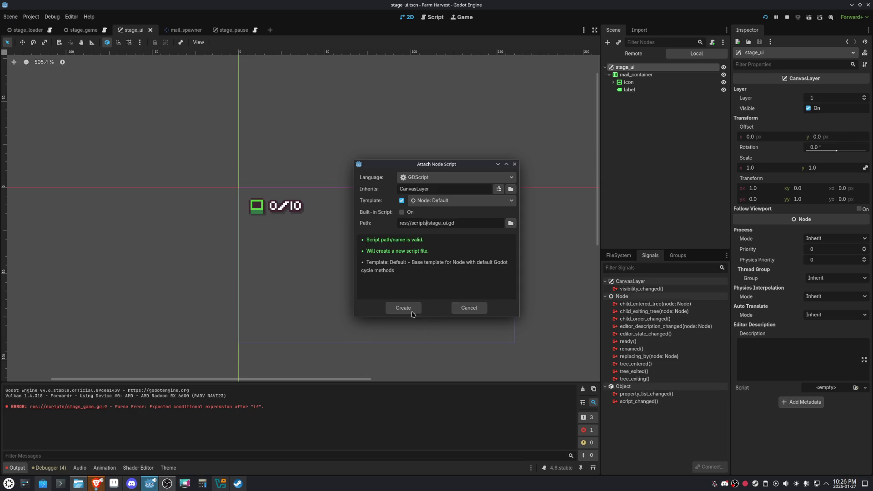
pyautogui.click(403, 308)
# - Move the _input function from stage_game.gd into stage_ui.gd, then stop the running game
pyautogui.click(84, 30)
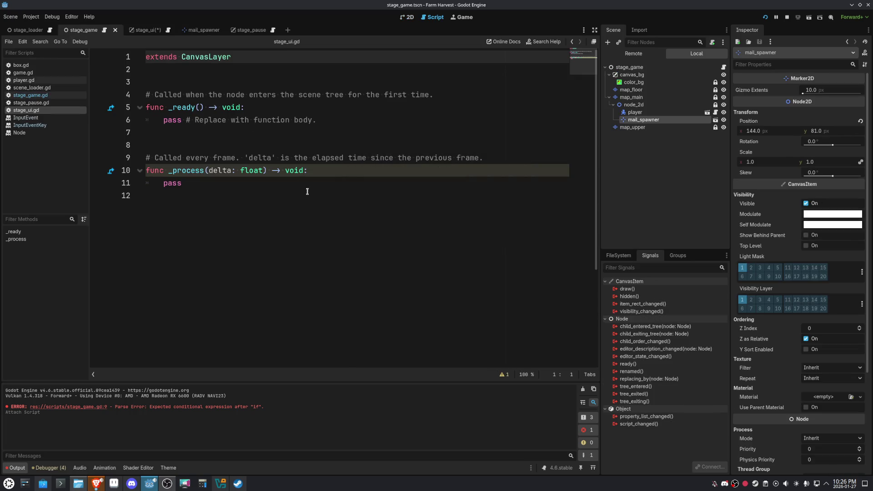
pyautogui.click(724, 68)
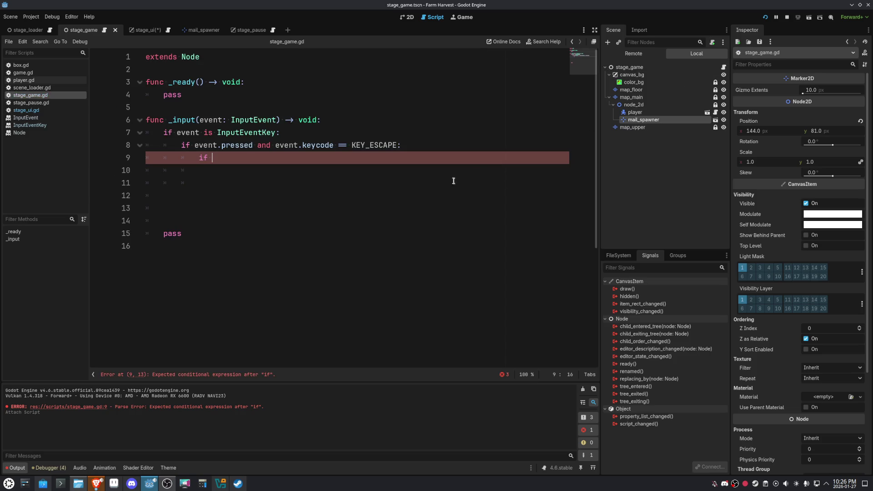
pyautogui.moveTo(182, 233); pyautogui.dragTo(146, 120)
pyautogui.hotkey('ctrl', 'c')
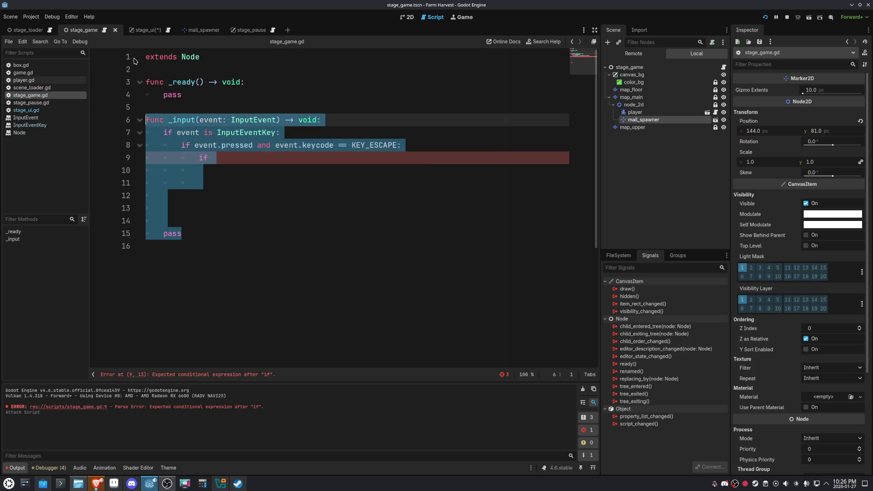
pyautogui.press('BackSpace')
pyautogui.click(142, 28)
pyautogui.click(220, 186)
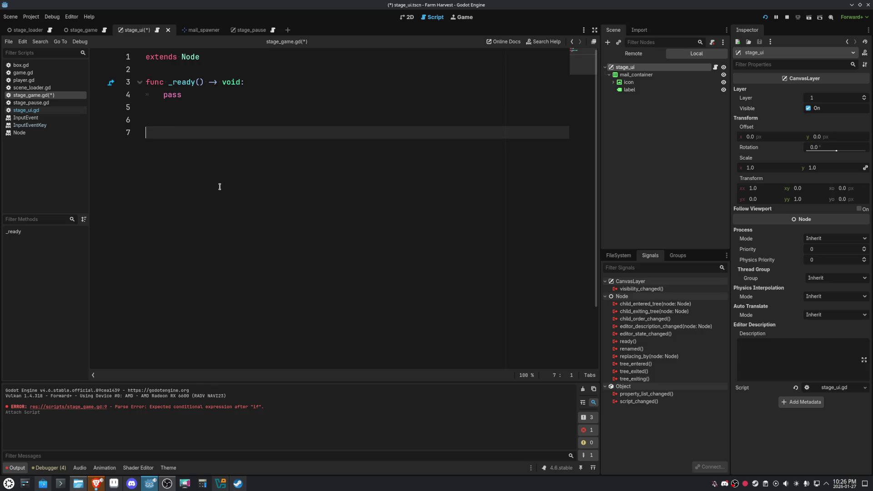
pyautogui.hotkey('ctrl', 'v')
pyautogui.click(223, 119)
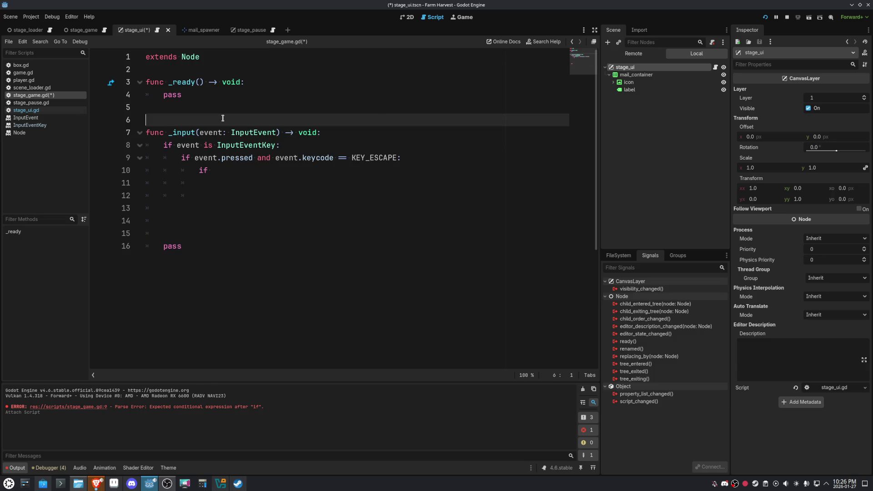
pyautogui.press('BackSpace')
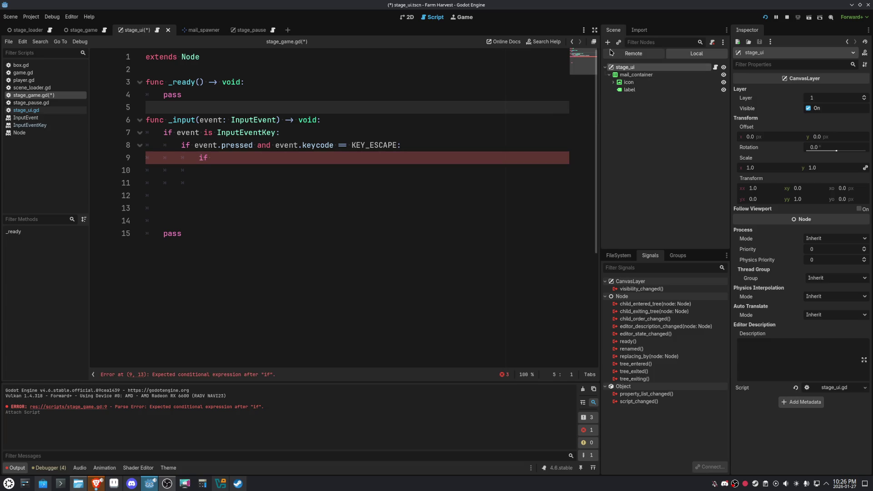
pyautogui.click(788, 18)
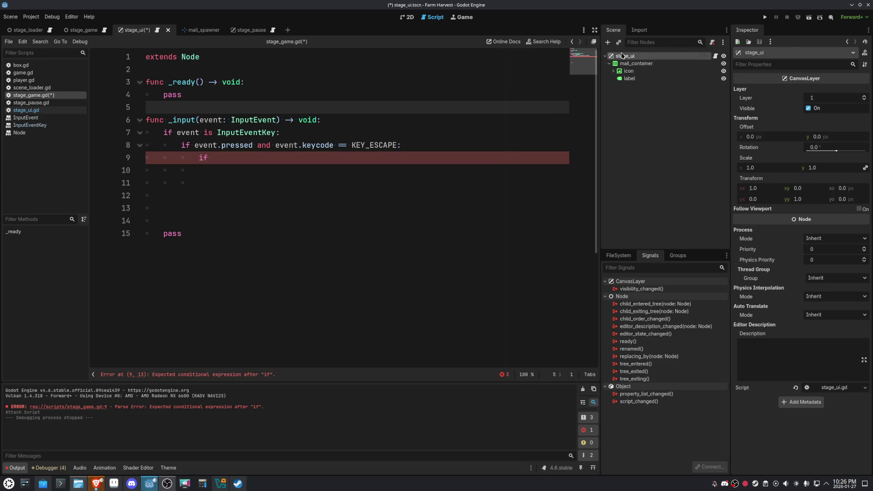
pyautogui.click(408, 17)
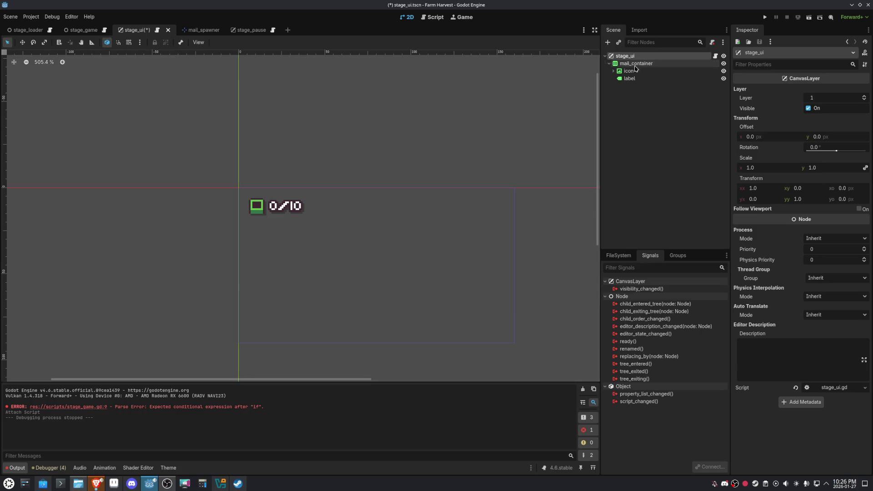
# - Add an AnimationPlayer child to stage_ui and rename it to anim
pyautogui.click(608, 42)
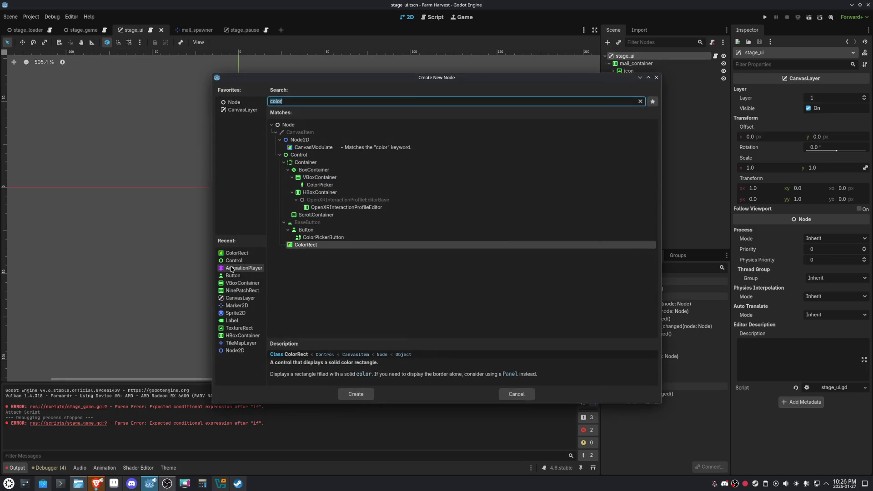
pyautogui.doubleClick(244, 268)
pyautogui.click(646, 94)
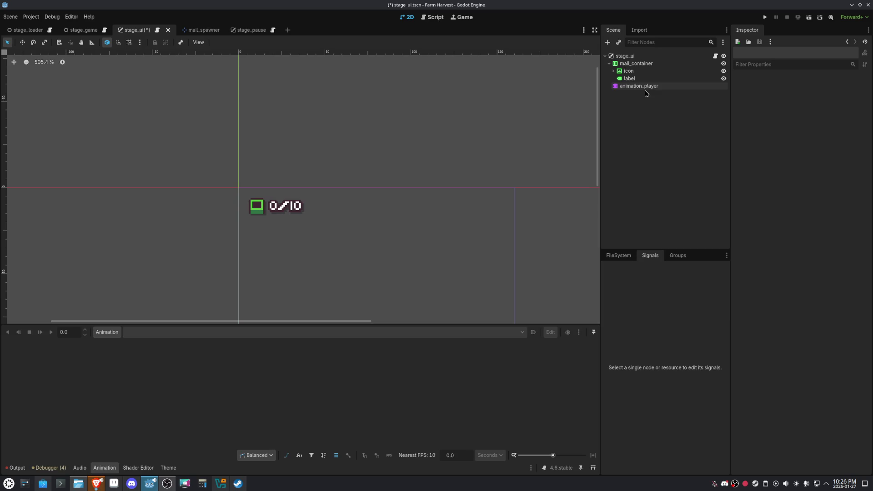
pyautogui.click(647, 86)
pyautogui.press('F2')
pyautogui.write('anim')
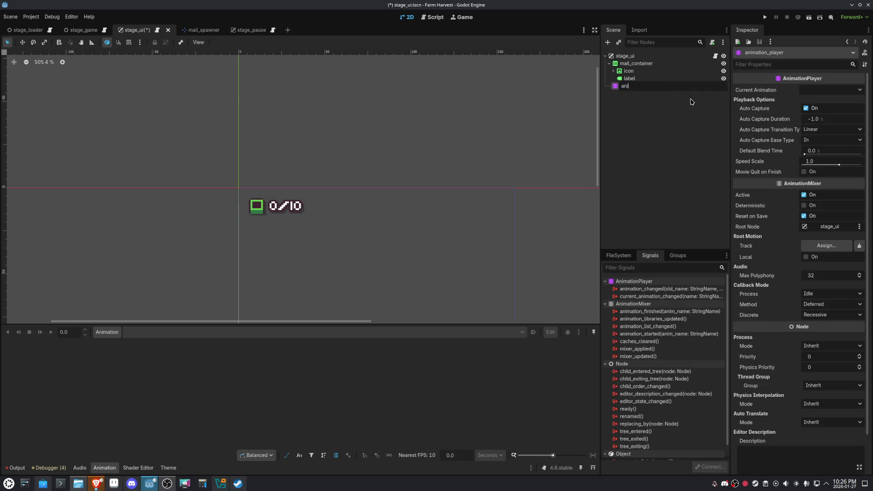
pyautogui.press('Return')
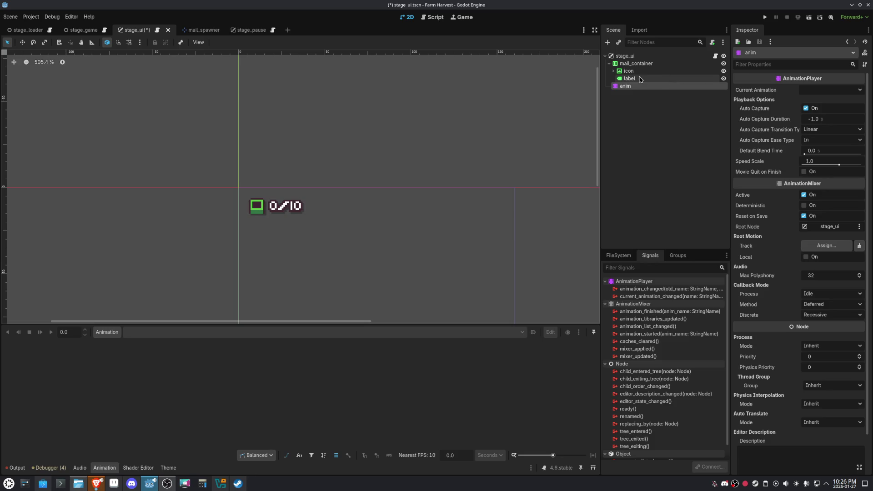
pyautogui.click(609, 63)
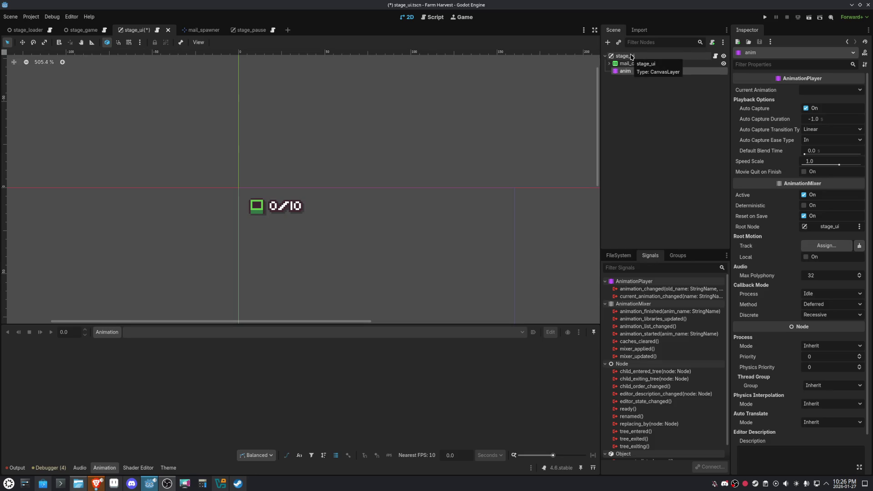
# - Create a new animation named show in the Animation panel
pyautogui.click(107, 332)
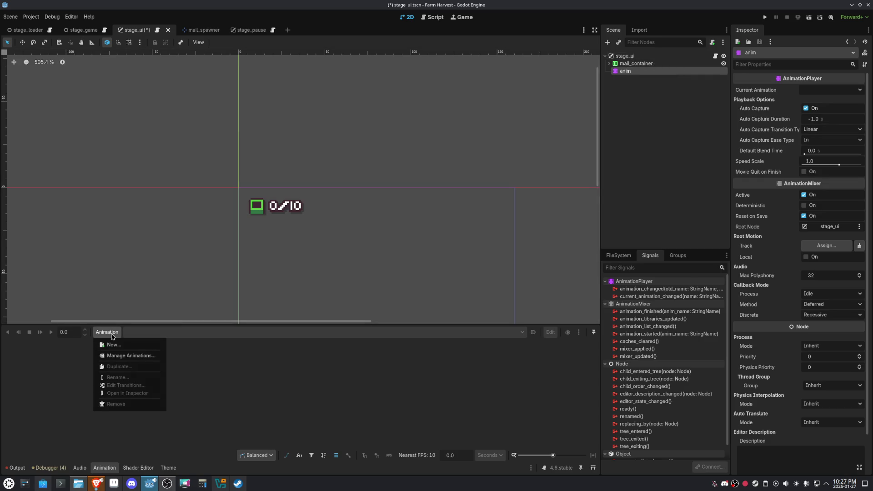
pyautogui.click(111, 345)
pyautogui.write('show')
pyautogui.press('Return')
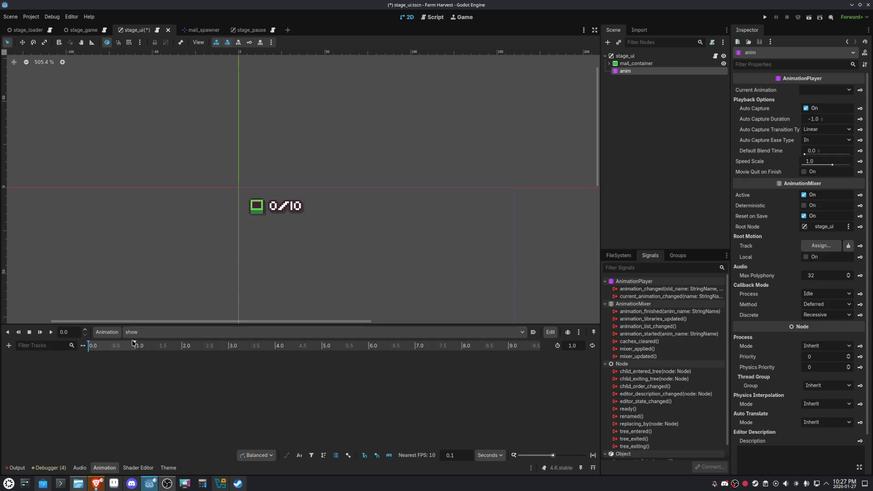
# - Enter 0.5 in the show animation's length field, then select mail_container
pyautogui.moveTo(133, 342); pyautogui.dragTo(108, 350)
pyautogui.scroll(5, 115, 353)
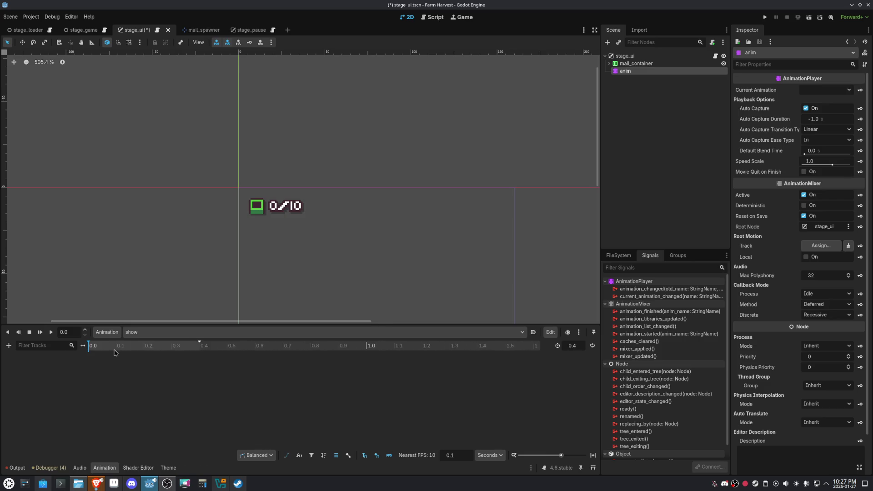
pyautogui.click(580, 349)
pyautogui.write('0.5')
pyautogui.press('Return')
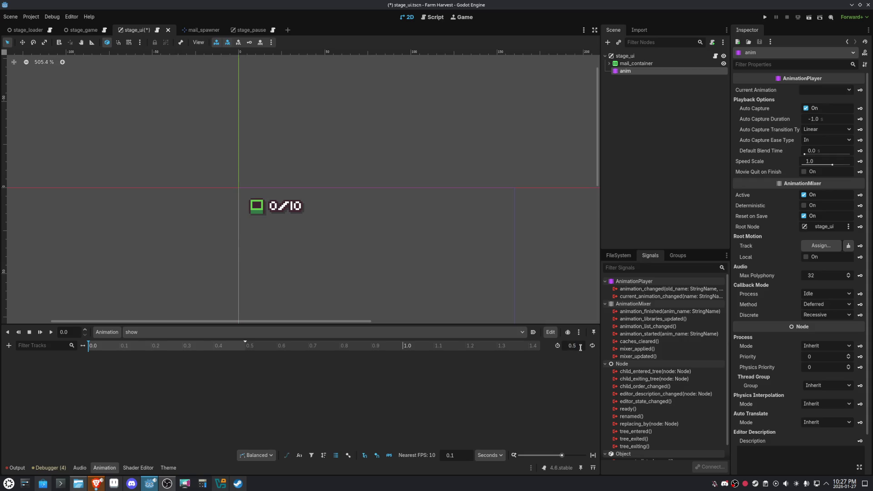
pyautogui.click(636, 63)
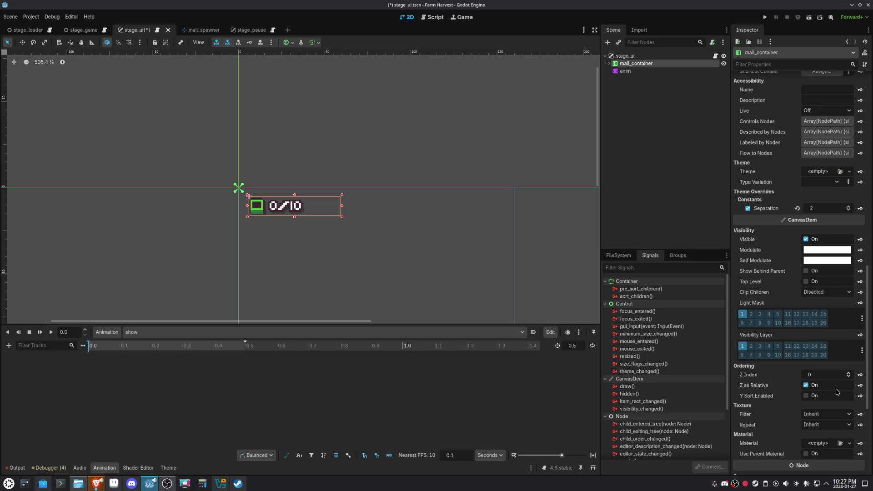
pyautogui.scroll(-5, 837, 392)
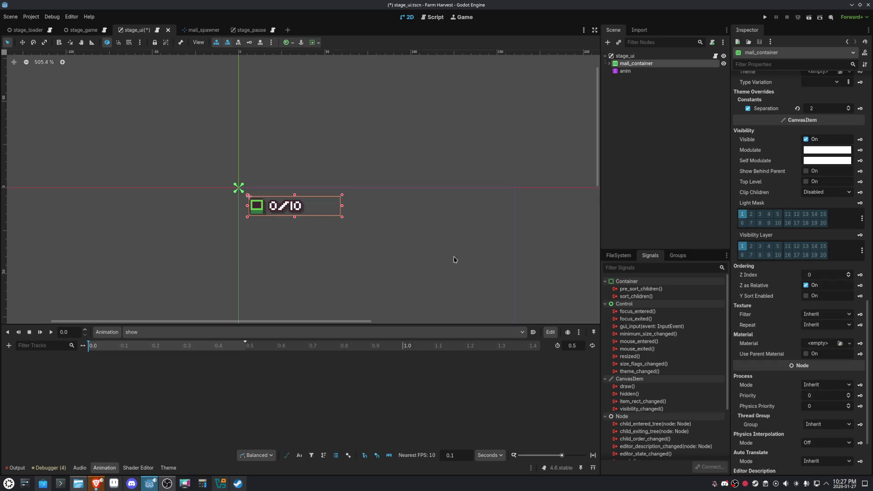
pyautogui.scroll(-2, 841, 372)
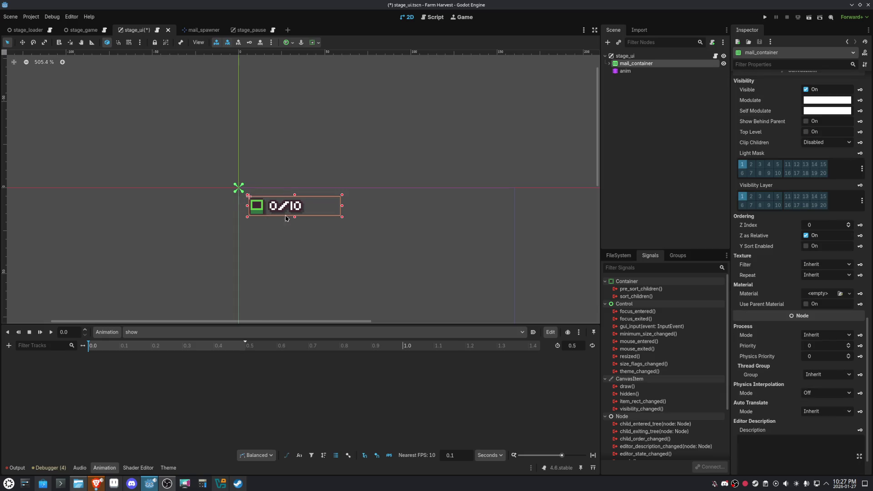
pyautogui.scroll(2, 841, 349)
pyautogui.scroll(15, 841, 349)
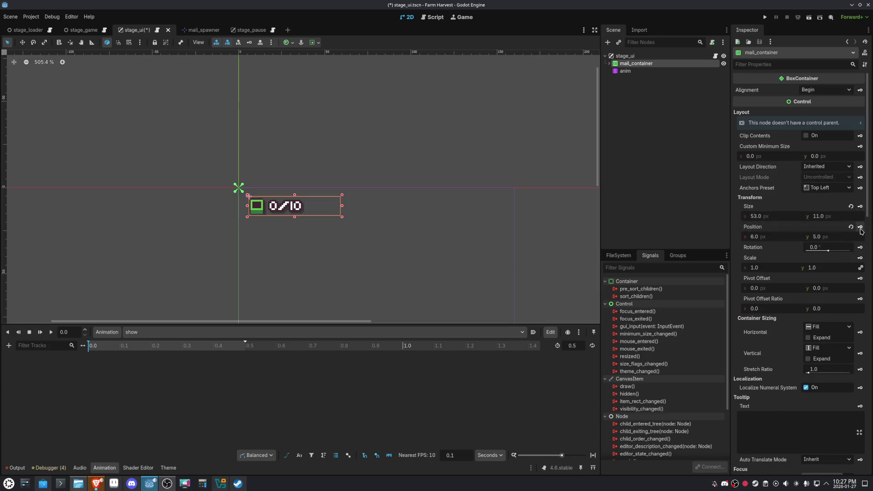
# - Add a position keyframe for mail_container at 0.5 seconds in the show animation
pyautogui.hotkey('ctrl', 's')
pyautogui.click(861, 227)
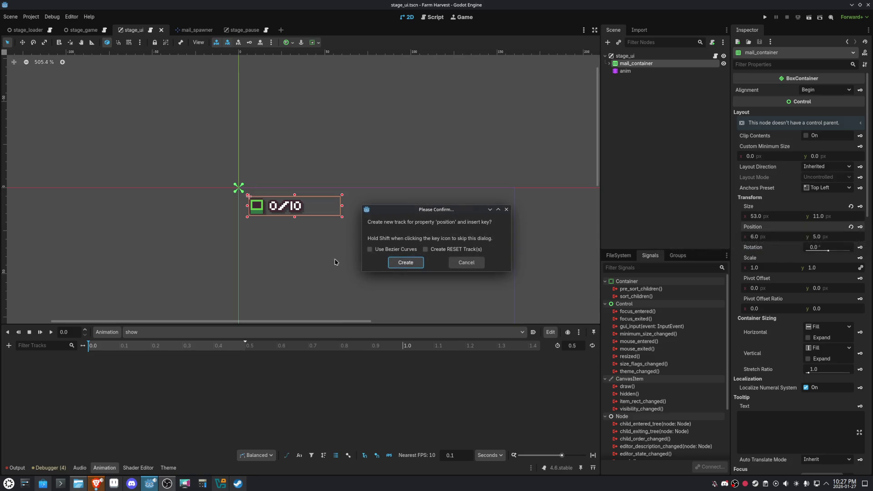
pyautogui.click(394, 263)
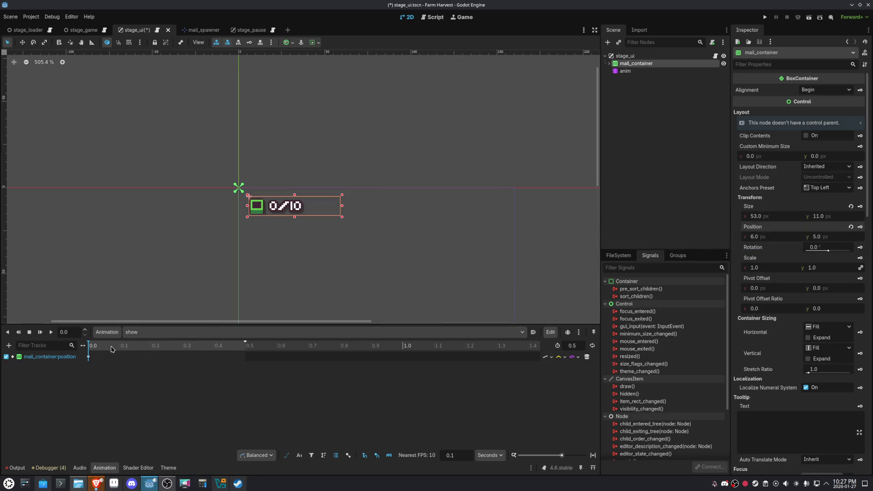
pyautogui.hotkey('ctrl', 'z')
pyautogui.click(241, 346)
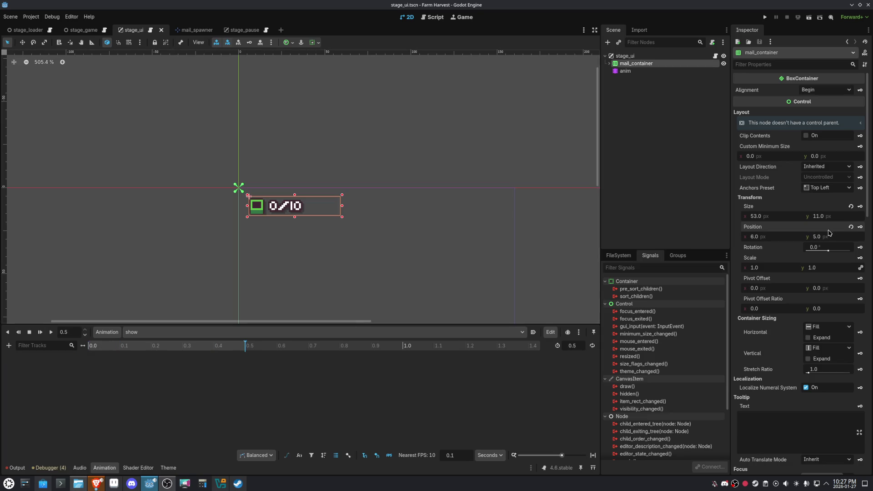
pyautogui.click(860, 226)
pyautogui.click(406, 262)
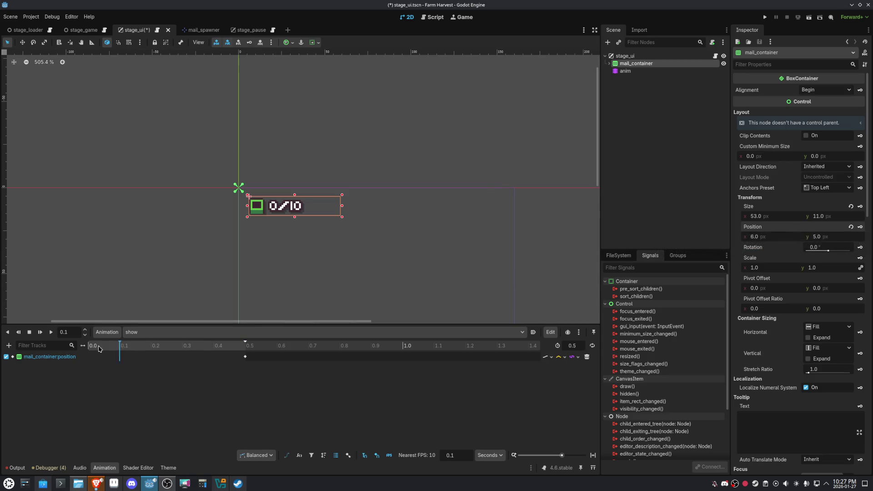
# - Set mail_container's x position to -154 so it starts off-screen left
pyautogui.click(781, 237)
pyautogui.hotkey('ctrl', 's')
pyautogui.click(31, 16)
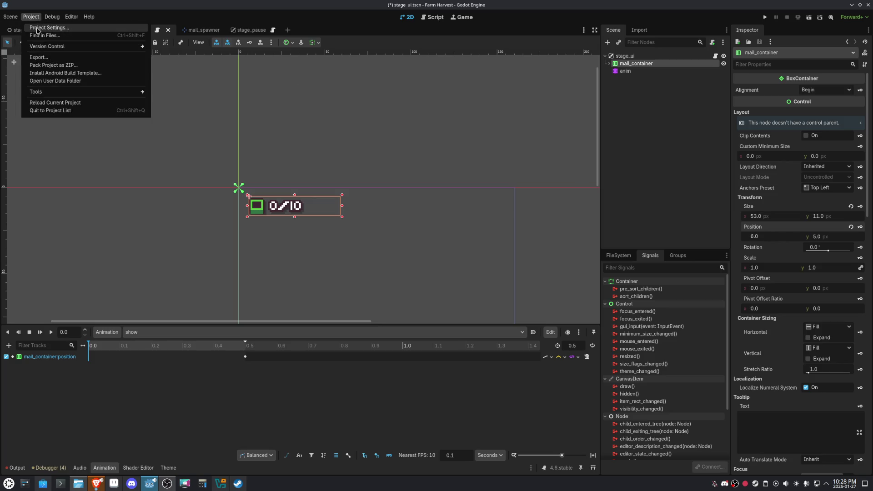
pyautogui.click(38, 29)
pyautogui.click(700, 59)
pyautogui.write('-160')
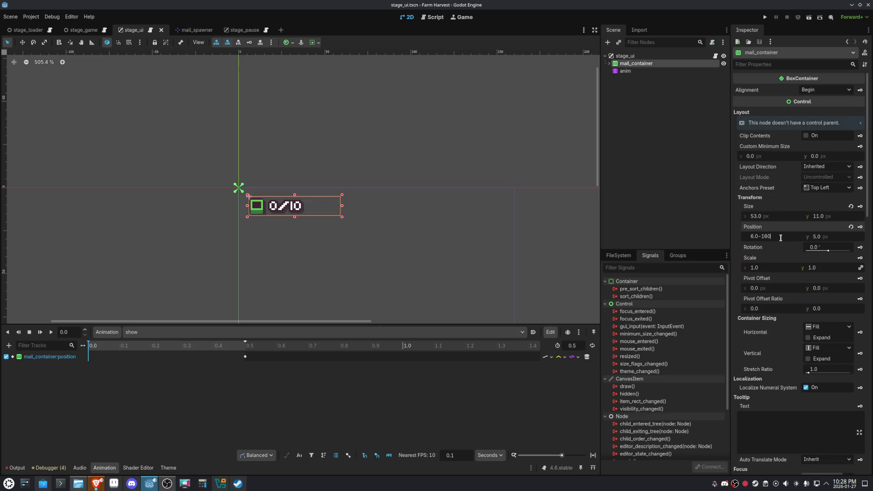
pyautogui.write('-154')
pyautogui.press('Return')
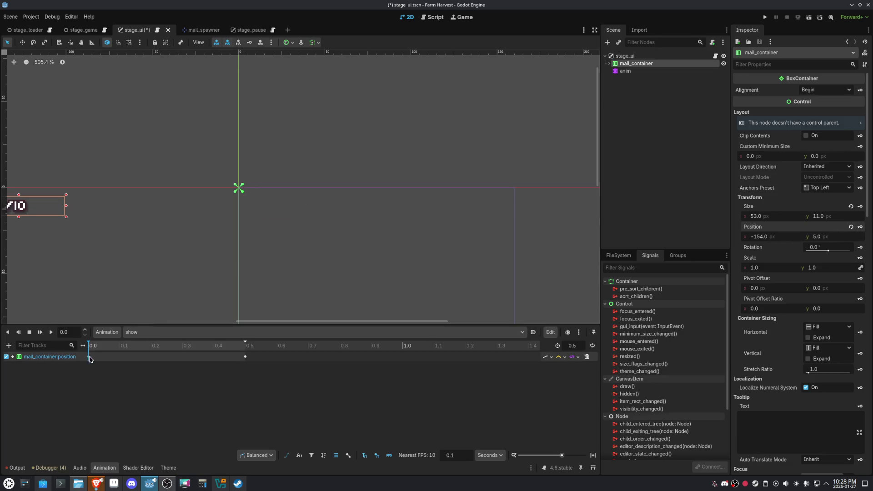
# - Give the first position keyframe easing 0.2, preview the slide, and save the scene
pyautogui.click(89, 357)
pyautogui.doubleClick(823, 124)
pyautogui.write('2')
pyautogui.press('Return')
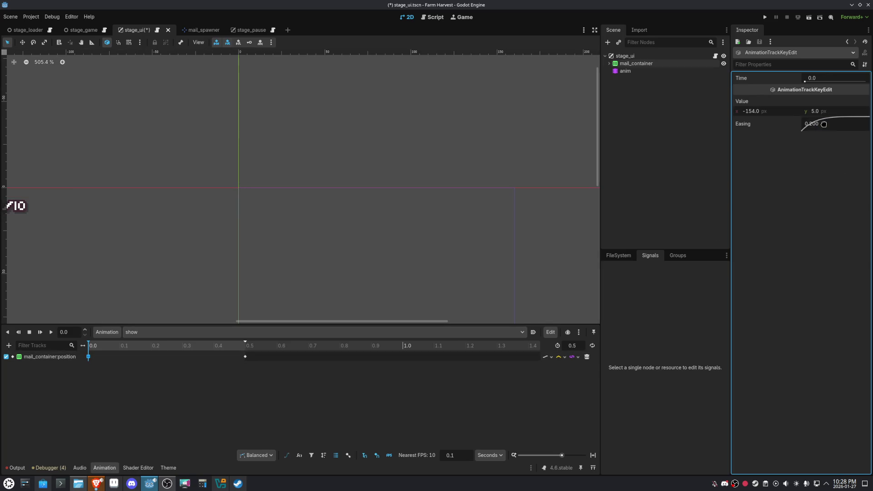
pyautogui.click(40, 332)
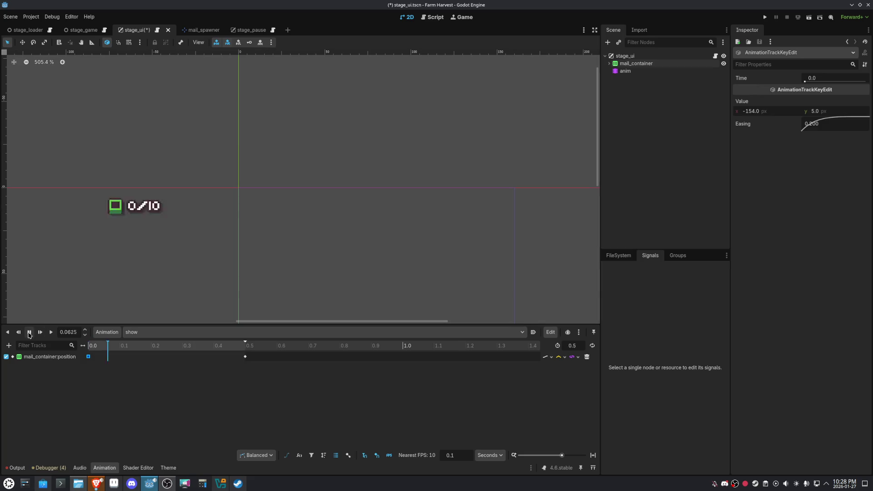
pyautogui.click(21, 334)
pyautogui.hotkey('ctrl', 's')
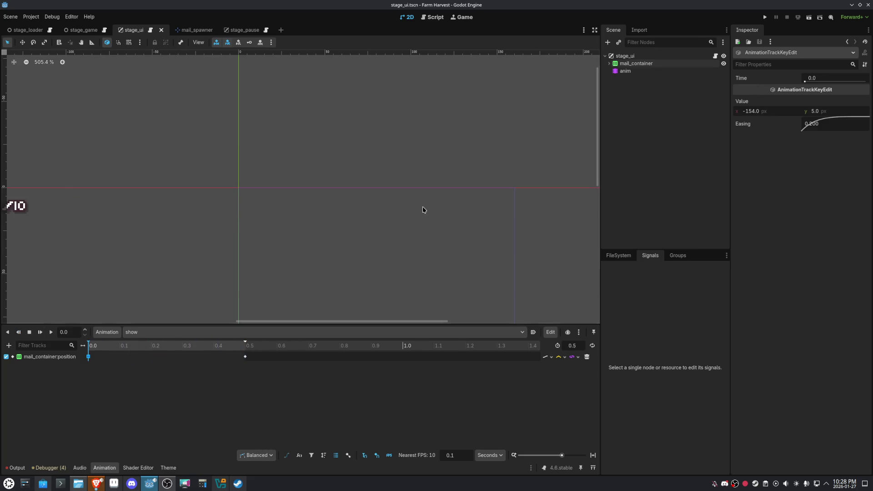
# - Open stage_ui.gd, select its pass line, and inspect the Animation panel's option menus
pyautogui.click(715, 56)
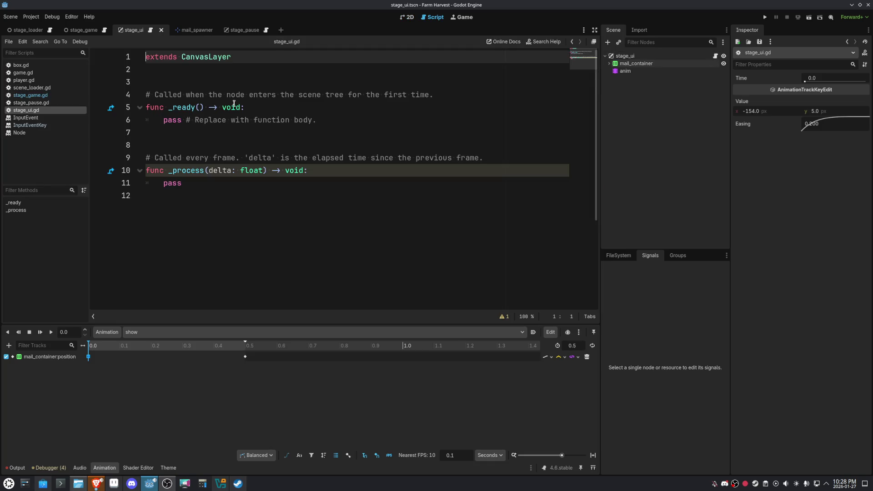
pyautogui.moveTo(163, 119); pyautogui.dragTo(348, 120)
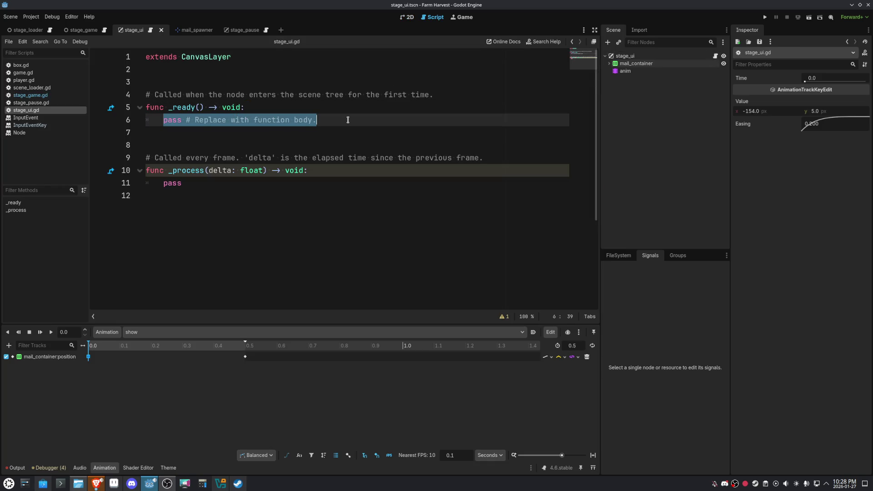
pyautogui.click(579, 332)
pyautogui.click(579, 334)
pyautogui.click(579, 333)
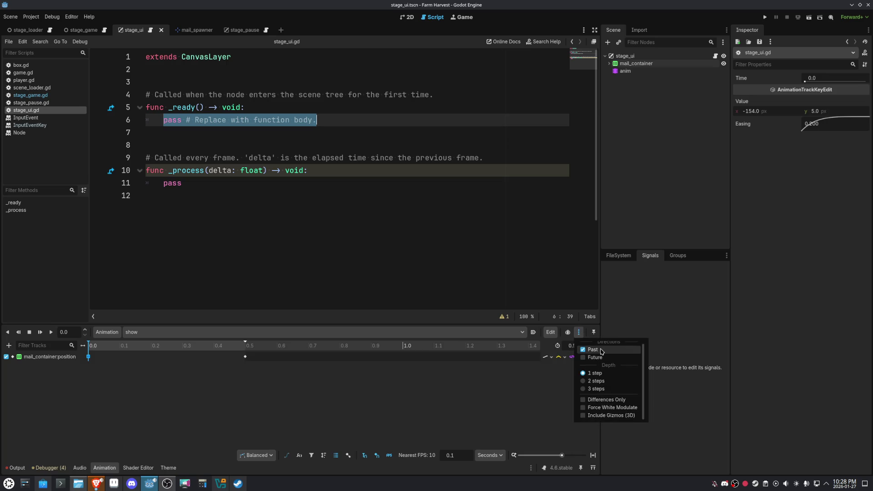
pyautogui.click(375, 413)
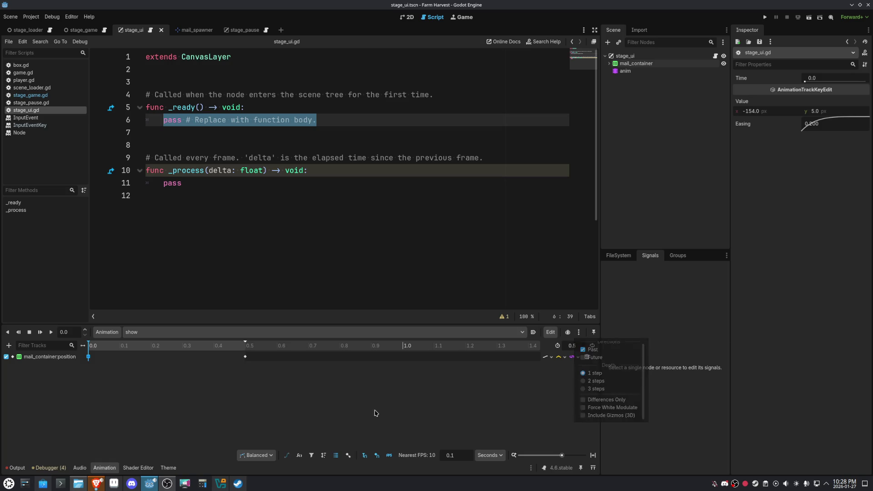
pyautogui.click(100, 332)
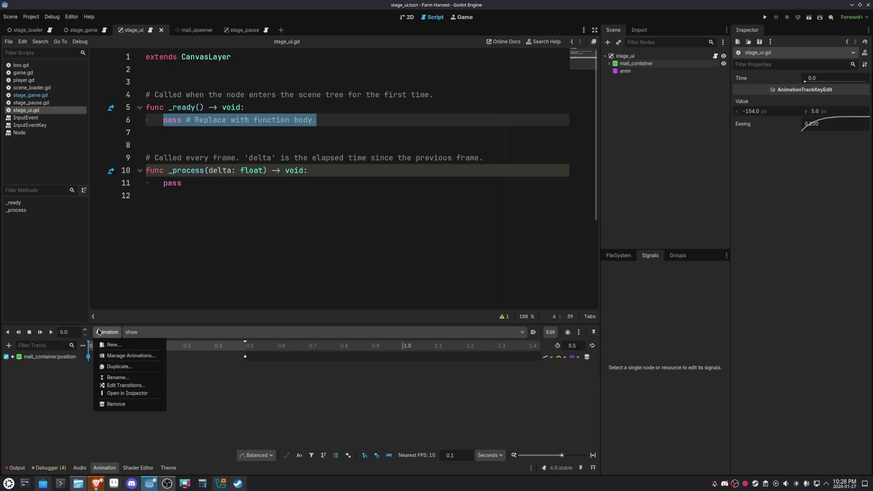
pyautogui.click(399, 397)
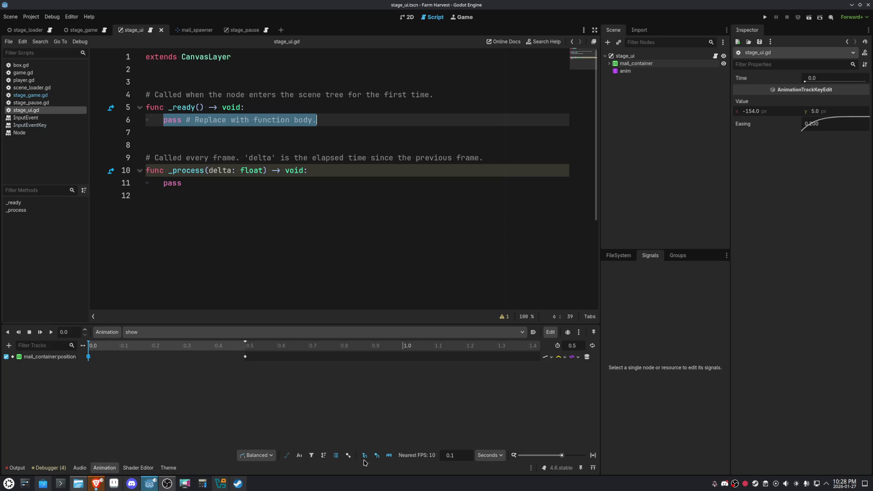
pyautogui.click(488, 457)
pyautogui.click(476, 409)
# - Browse the edit and onion-skinning menus, then fit the timeline to the 0–0.5 s range
pyautogui.click(555, 335)
pyautogui.scroll(-3, 634, 378)
pyautogui.scroll(-3, 633, 378)
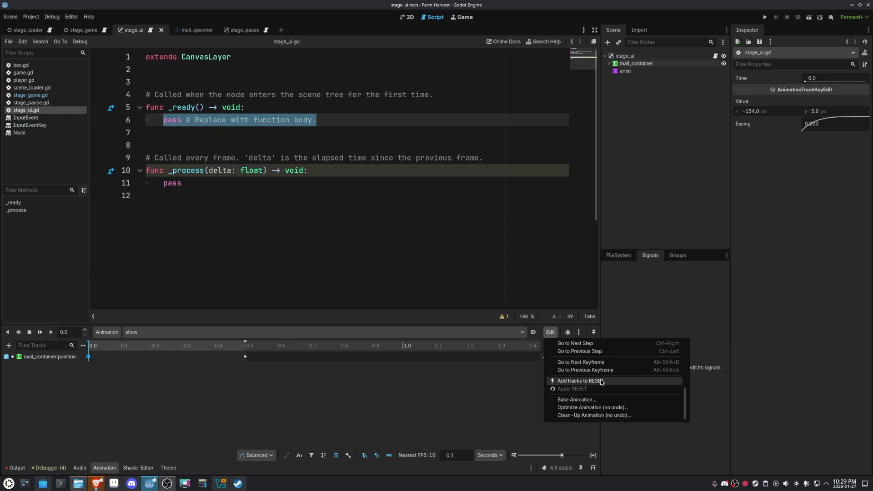
pyautogui.scroll(5, 615, 381)
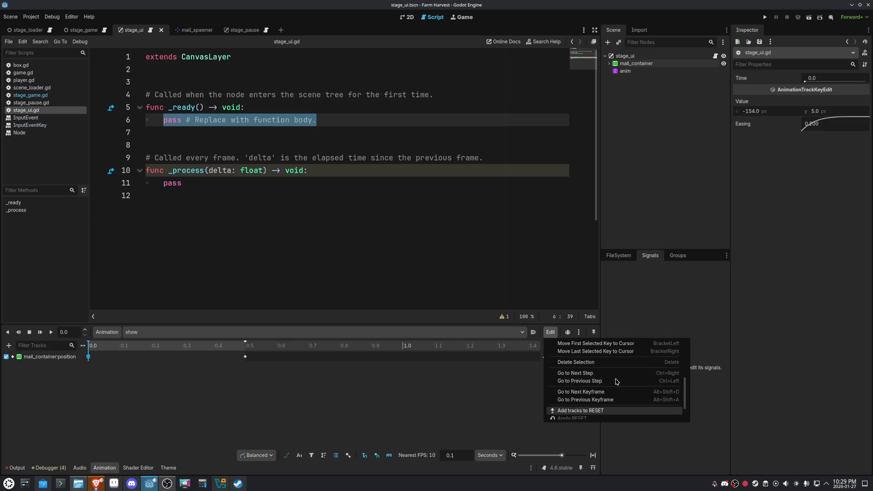
pyautogui.scroll(3, 617, 381)
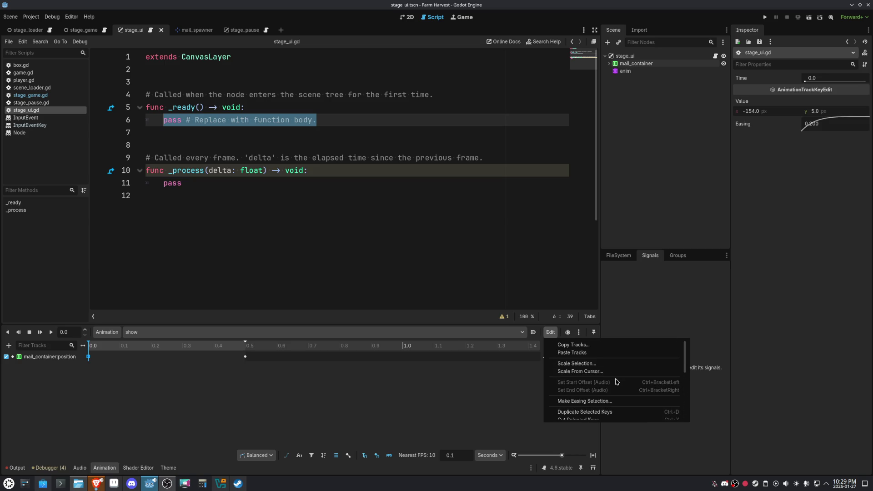
pyautogui.click(579, 332)
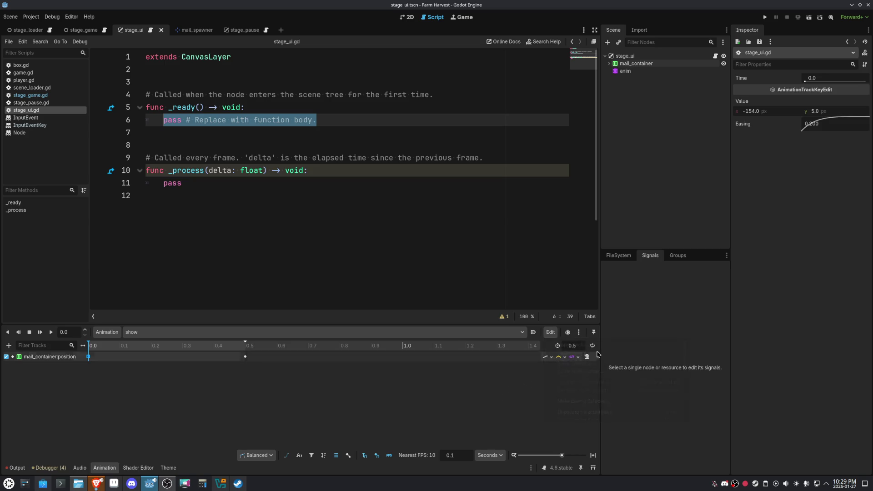
pyautogui.click(578, 332)
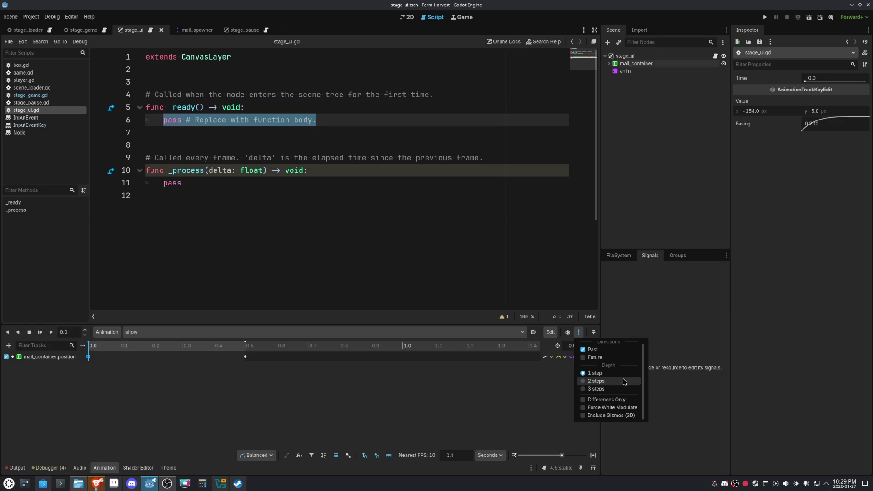
pyautogui.scroll(1, 634, 408)
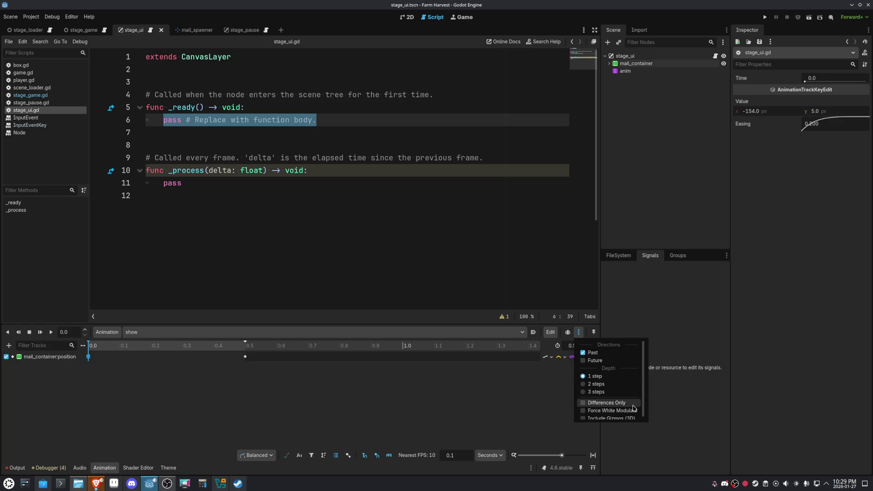
pyautogui.scroll(-1, 635, 408)
pyautogui.click(249, 409)
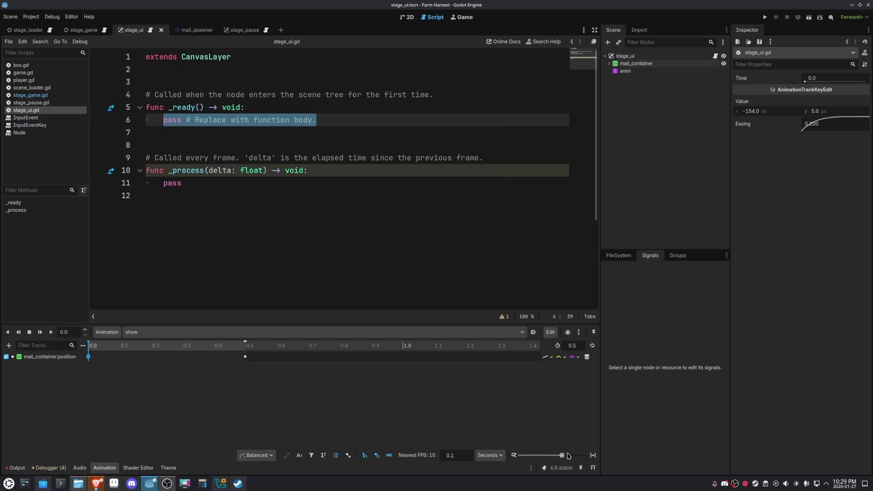
pyautogui.click(593, 456)
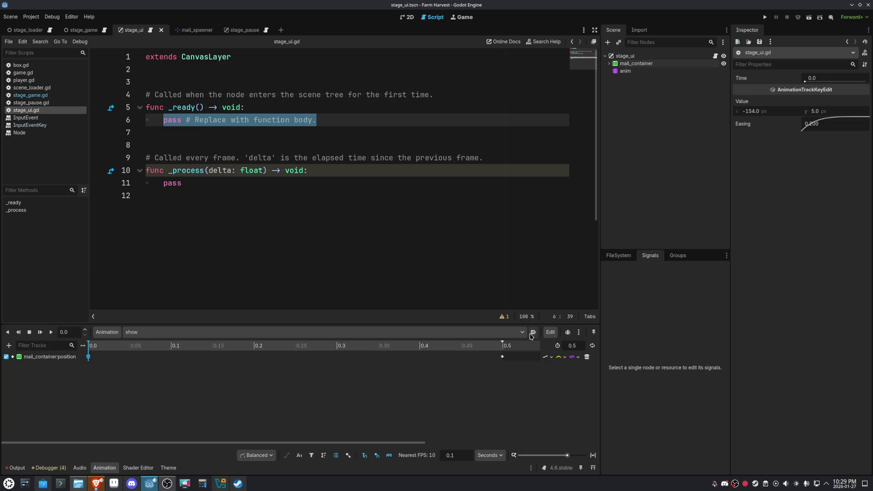
# - Replace pass in _ready with $anim.play(&'show') and comment out the stray line
pyautogui.click(343, 120)
pyautogui.hotkey('shift', 'Home')
pyautogui.press('BackSpace')
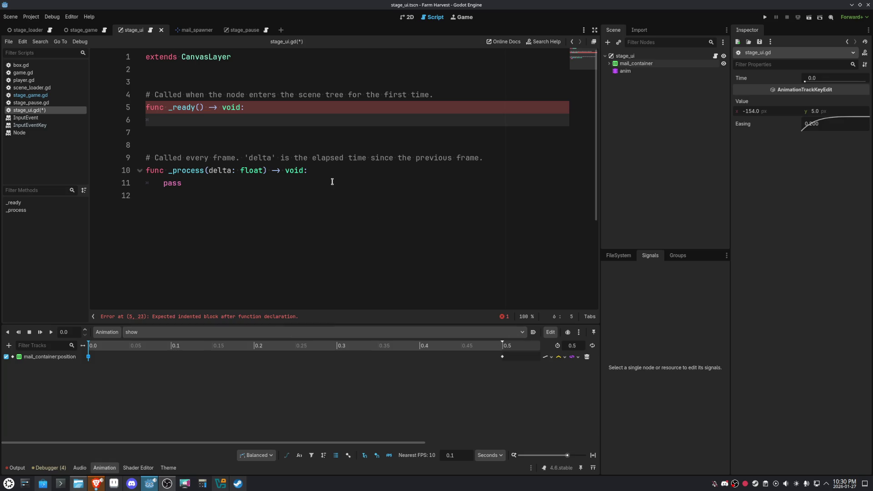
pyautogui.write('$anim.pl')
pyautogui.press('Return')
pyautogui.press('Return')
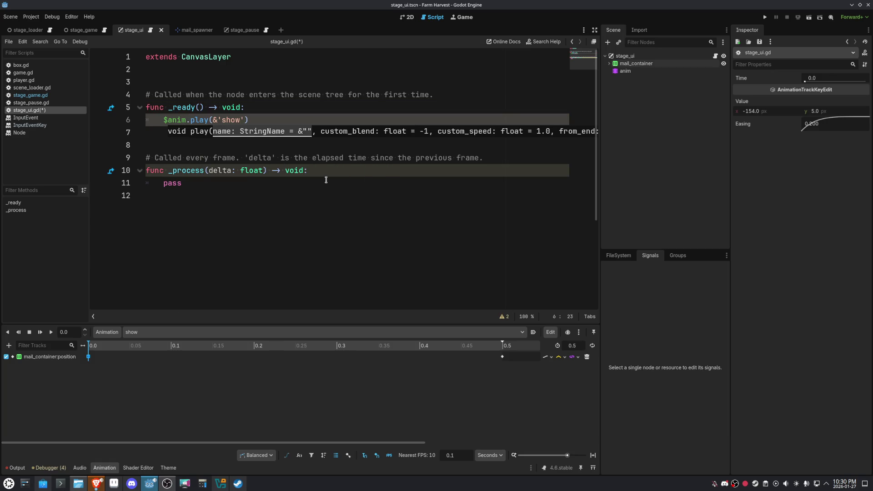
pyautogui.press('Up')
pyautogui.press('Return')
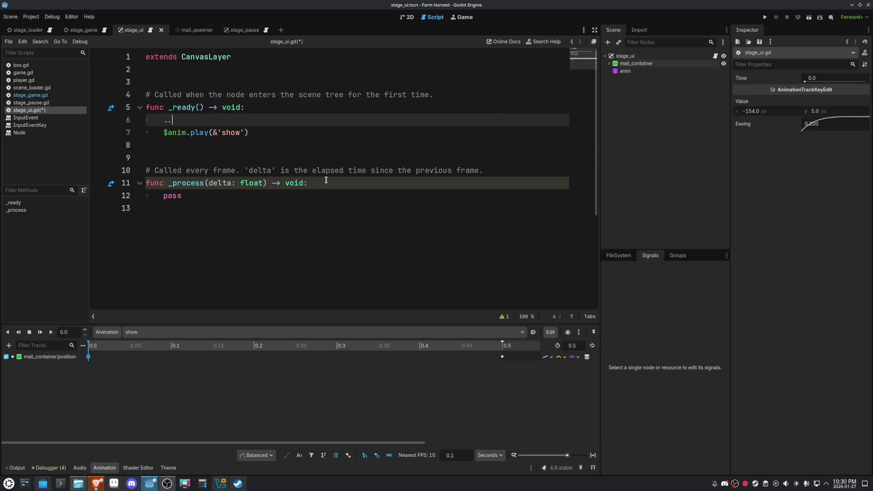
pyautogui.press('BackSpace')
pyautogui.press('BackSpace')
pyautogui.write('#')
# - Add func _input(event: InputEvent) checking for a pressed InputEventKey at the script's end
pyautogui.press('Down')
pyautogui.press('Down')
pyautogui.press('Down')
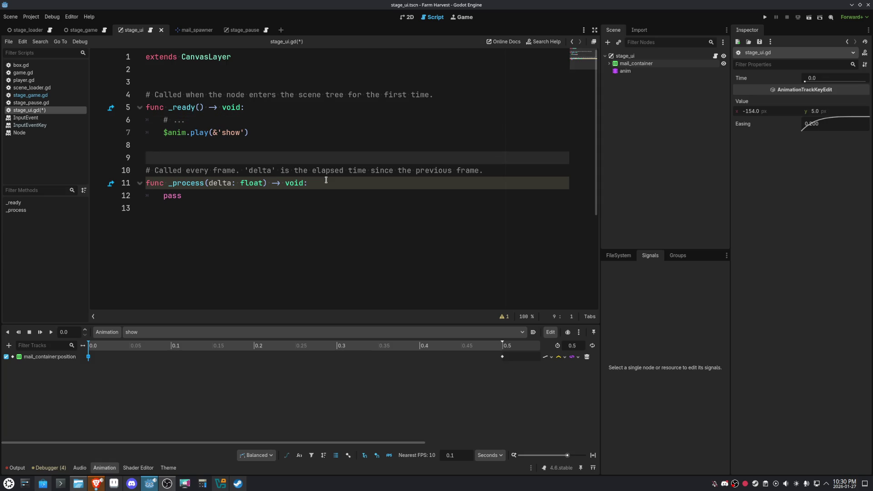
pyautogui.press('Down')
pyautogui.press('Down')
pyautogui.press('Down')
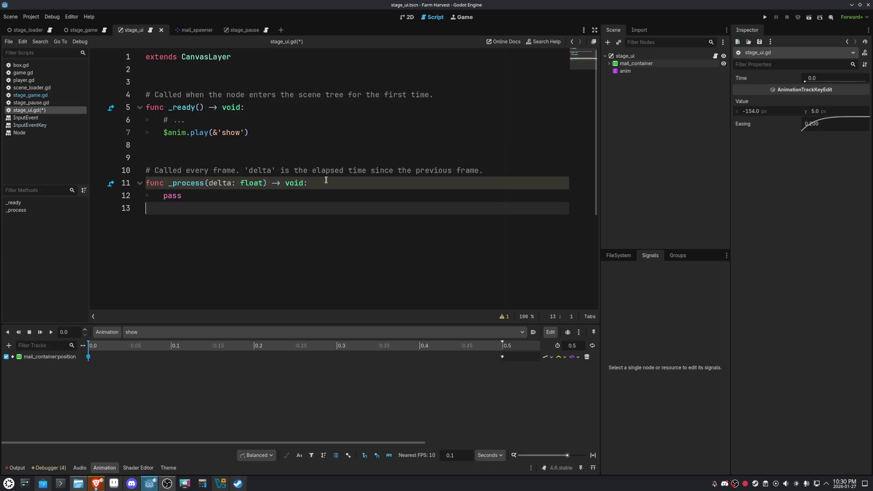
pyautogui.write('func _input(event: InputEvent) -> void: \tif event is InputEventKey: \t\tif event.pressed and event.keycode == KEY_ESCAPE: \t\t\tif      \tpass')
pyautogui.press('Up')
pyautogui.press('Up')
pyautogui.press('Up')
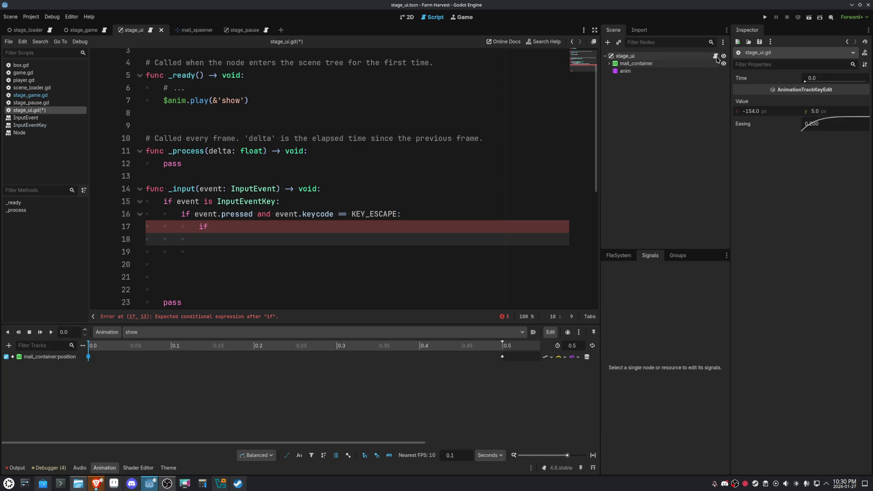
# - Delete the unused _process function and the comment above _ready in stage_ui.gd
pyautogui.scroll(2, 328, 155)
pyautogui.click(327, 157)
pyautogui.hotkey('ctrl', 'shift', 'k')
pyautogui.hotkey('ctrl', 'shift', 'k')
pyautogui.hotkey('ctrl', 'shift', 'k')
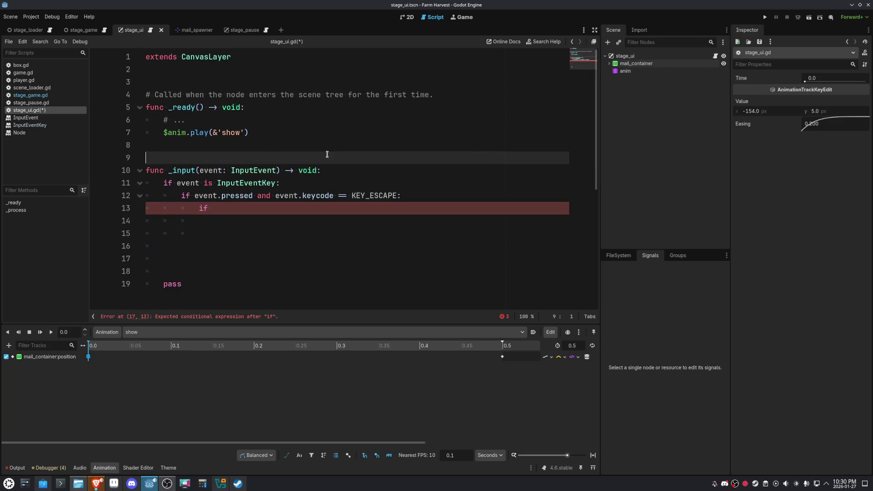
pyautogui.hotkey('ctrl', 'shift', 'k')
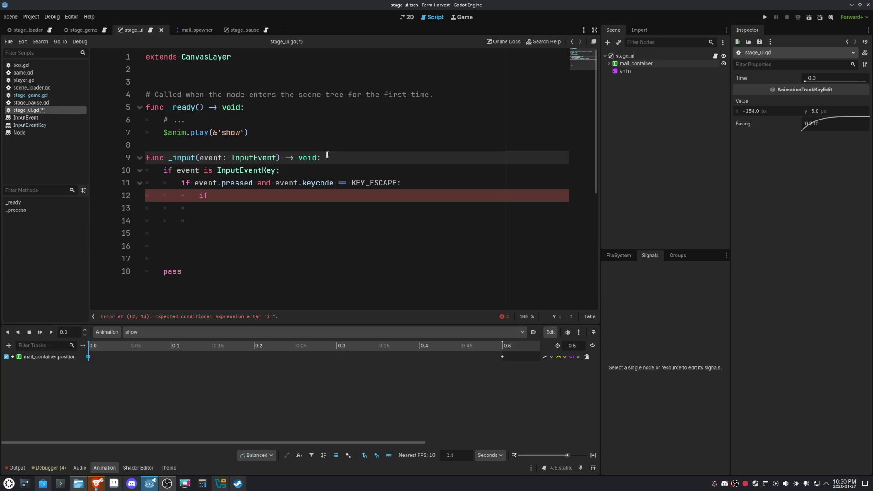
pyautogui.press('Up')
pyautogui.press('Up')
pyautogui.press('Up')
pyautogui.hotkey('ctrl', 'shift', 'k')
pyautogui.hotkey('ctrl', 'shift', 'k')
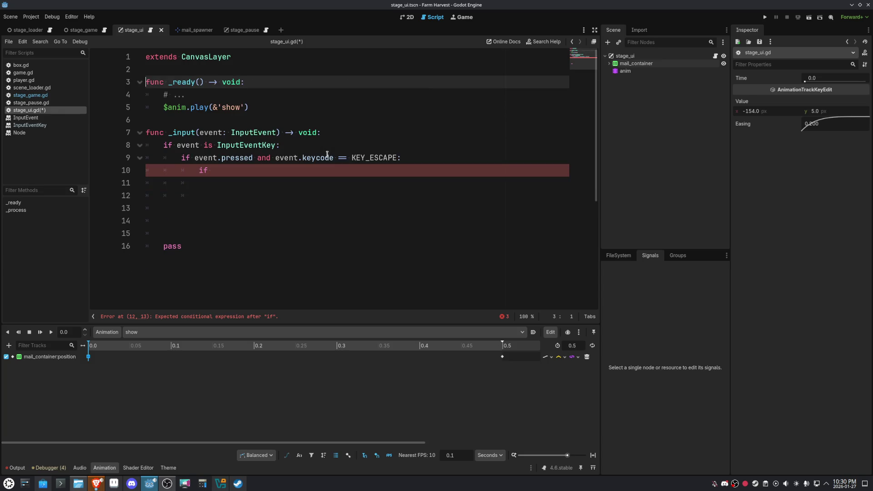
pyautogui.press('Down')
pyautogui.press('Down')
pyautogui.press('Down')
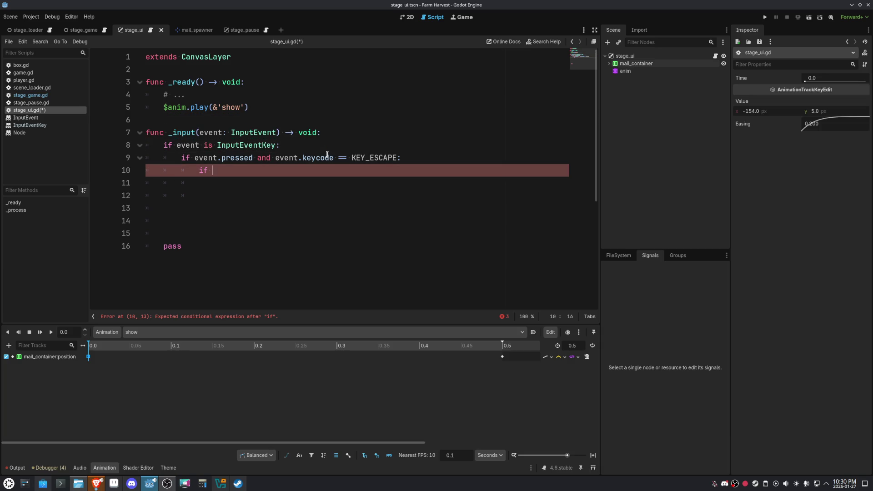
# - Complete the Escape check with an 'if $anim.is_playing(): return' guard
pyautogui.write('$anim.')
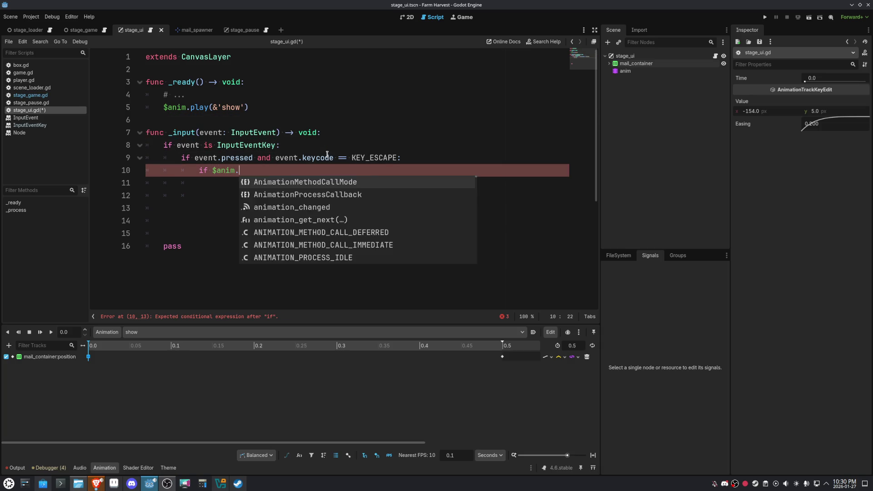
pyautogui.write('is_pl')
pyautogui.press('Return')
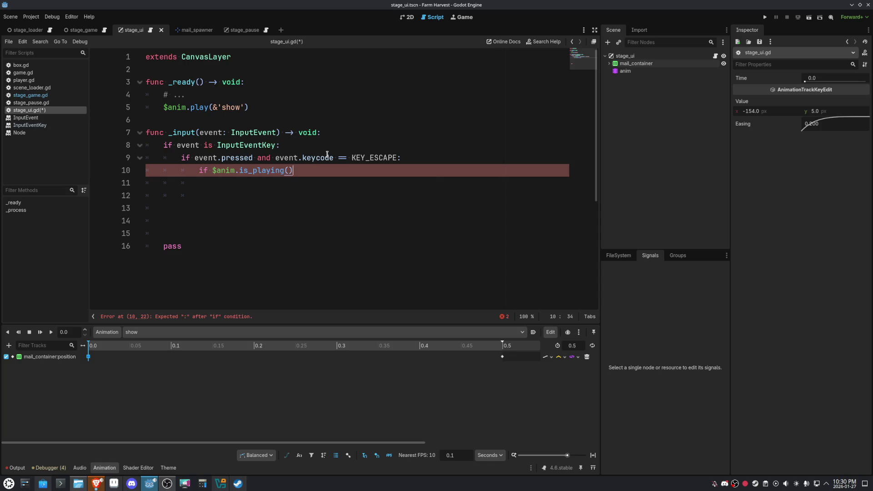
pyautogui.press('Return')
pyautogui.write('retu')
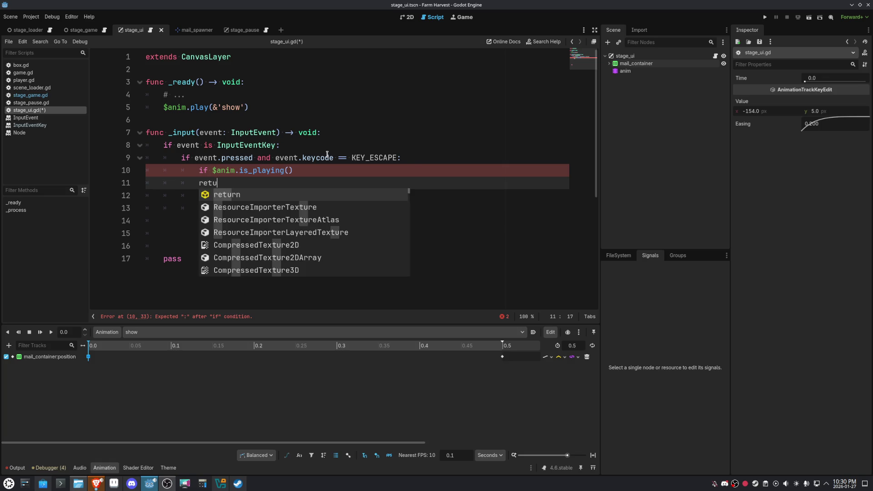
pyautogui.press('Return')
pyautogui.press('Tab')
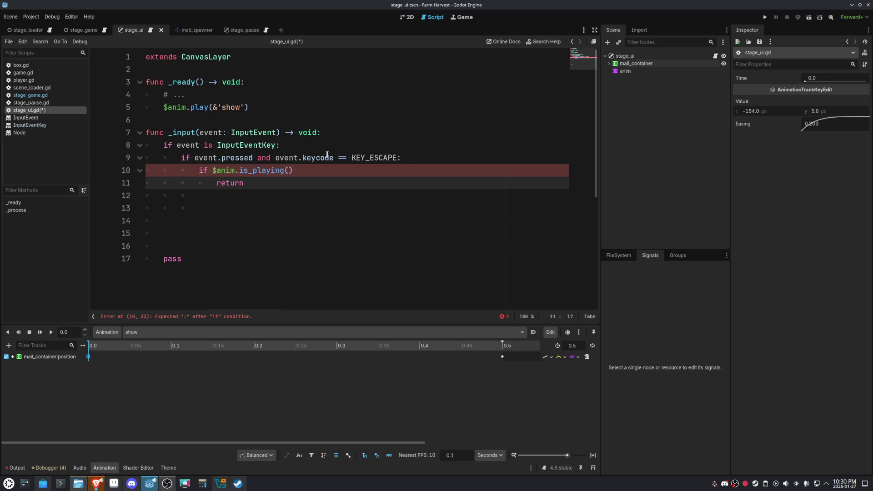
pyautogui.press('Up')
pyautogui.press('End')
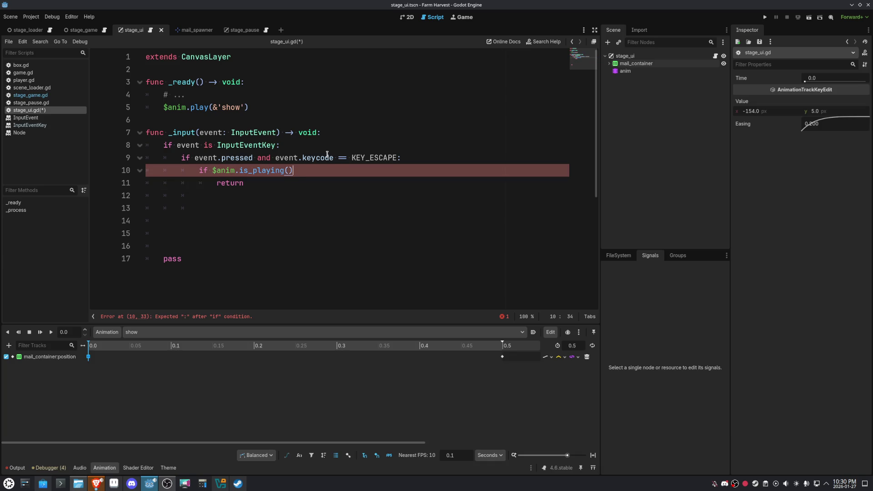
pyautogui.press('Down')
pyautogui.press('Down')
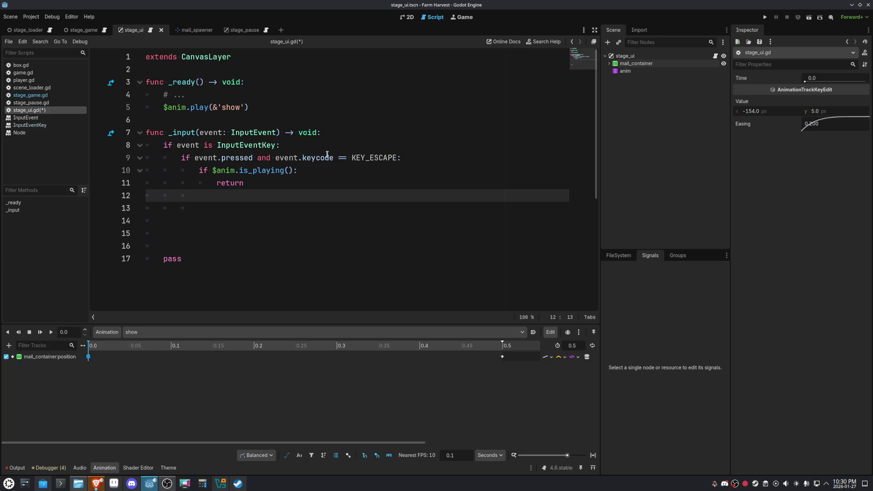
# - Add a $anim.play_backwards('show') call under the Escape check
pyautogui.press('Return')
pyautogui.write('$an')
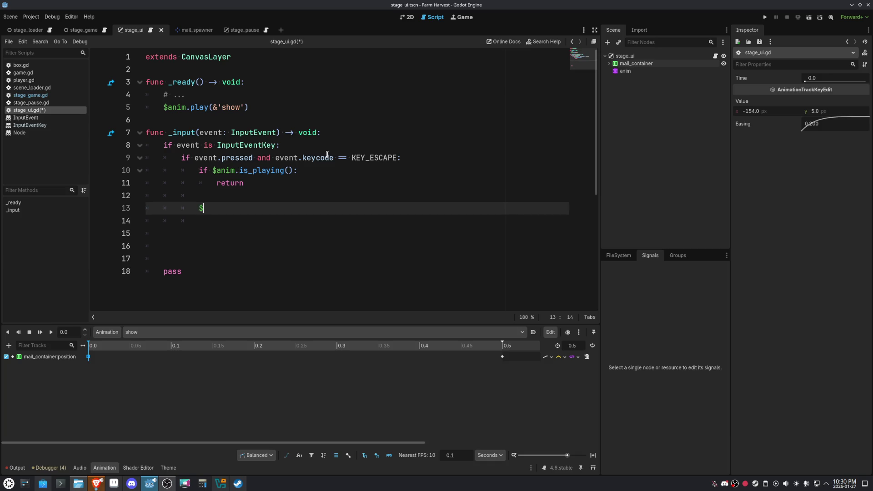
pyautogui.press('Return')
pyautogui.write('pl')
pyautogui.press('Return')
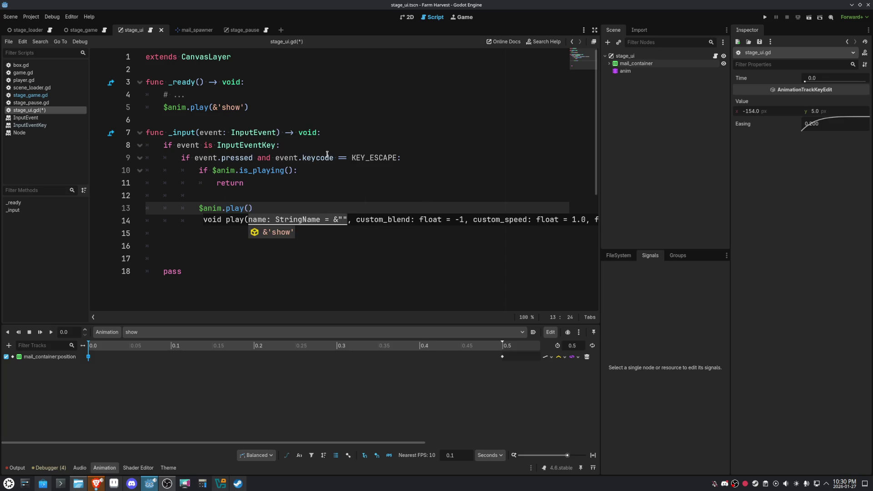
pyautogui.press('BackSpace')
pyautogui.write('_b')
pyautogui.press('Return')
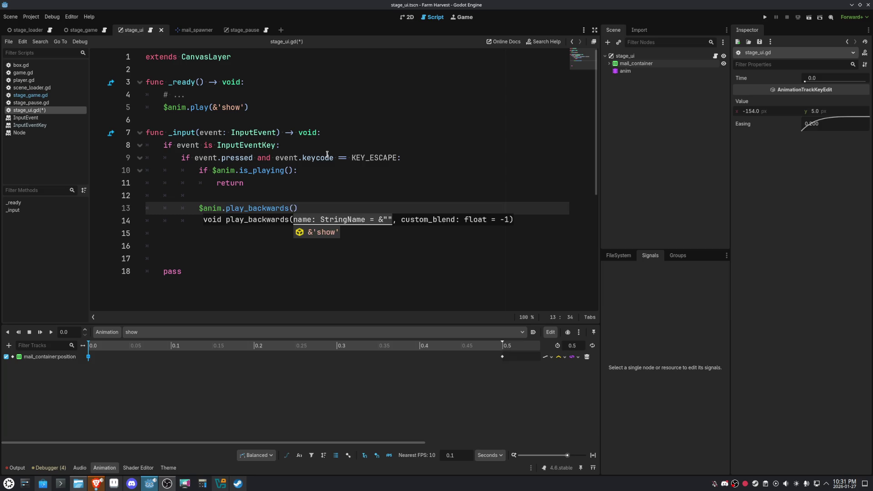
pyautogui.press('Return')
pyautogui.press('End')
# - Add 'await $anim.animation_finished' and queue_free(), removing the leftover pass line
pyautogui.press('Return')
pyautogui.write('a')
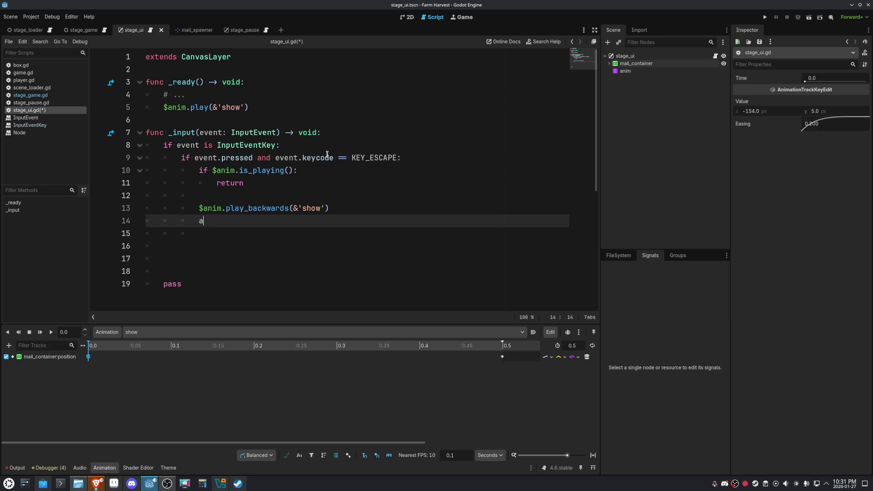
pyautogui.write('wait $anim.pl')
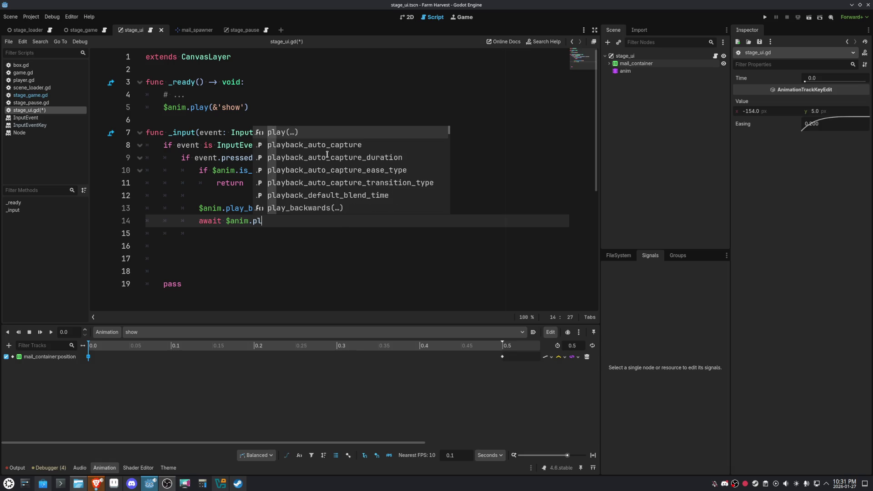
pyautogui.press('BackSpace')
pyautogui.press('BackSpace')
pyautogui.write('animation')
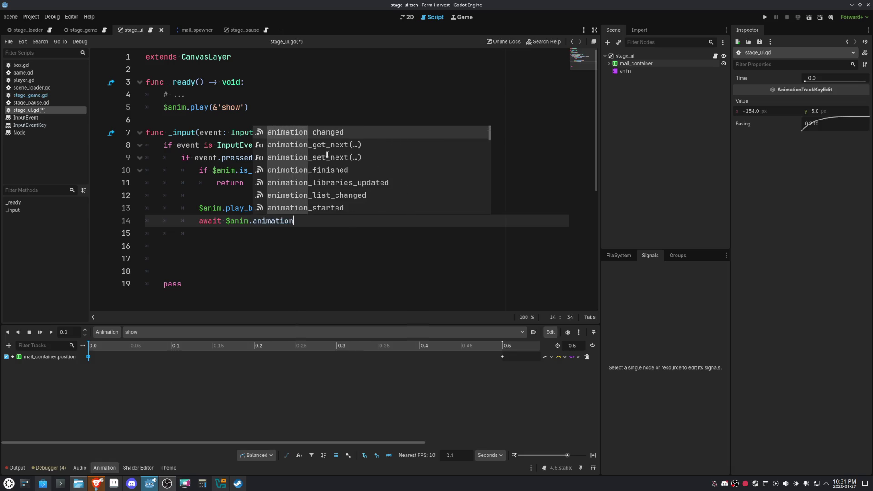
pyautogui.press('Down')
pyautogui.press('Return')
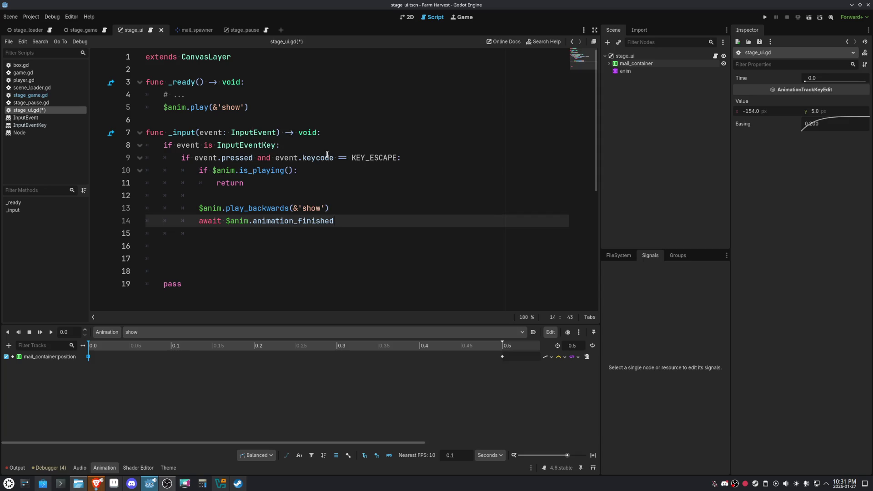
pyautogui.press('Down')
pyautogui.press('Down')
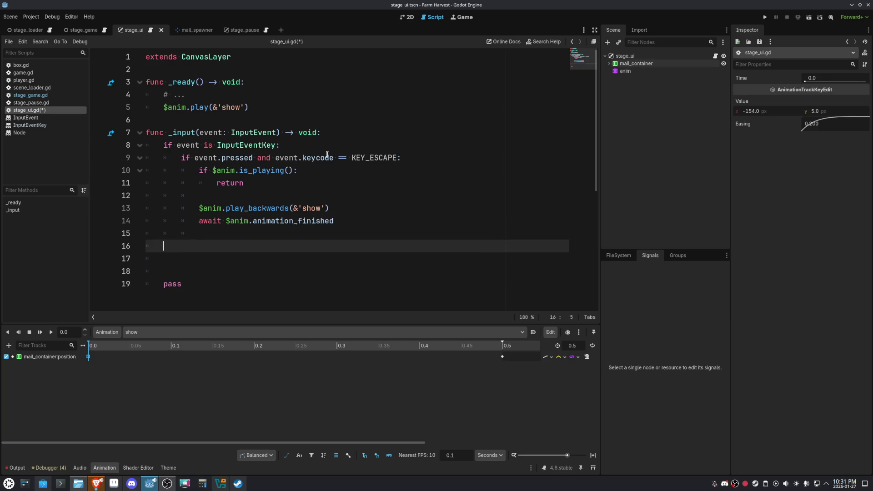
pyautogui.write('ueue_free()')
pyautogui.press('Down')
pyautogui.hotkey('ctrl', 'shift', 'k')
pyautogui.hotkey('ctrl', 'shift', 'k')
pyautogui.hotkey('ctrl', 'shift', 'k')
# - Insert game.stage_loader.change_stage([game.stages.pause]) above queue_free() and save the script
pyautogui.press('Up')
pyautogui.press('Return')
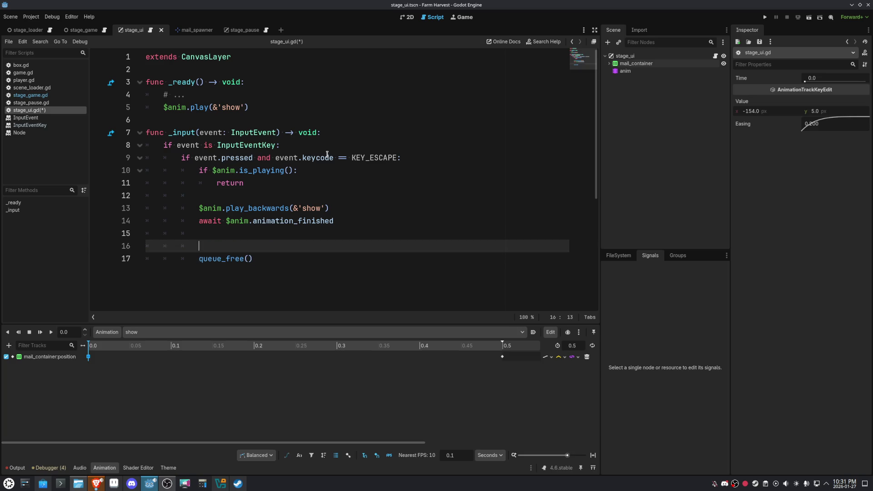
pyautogui.write('game.st')
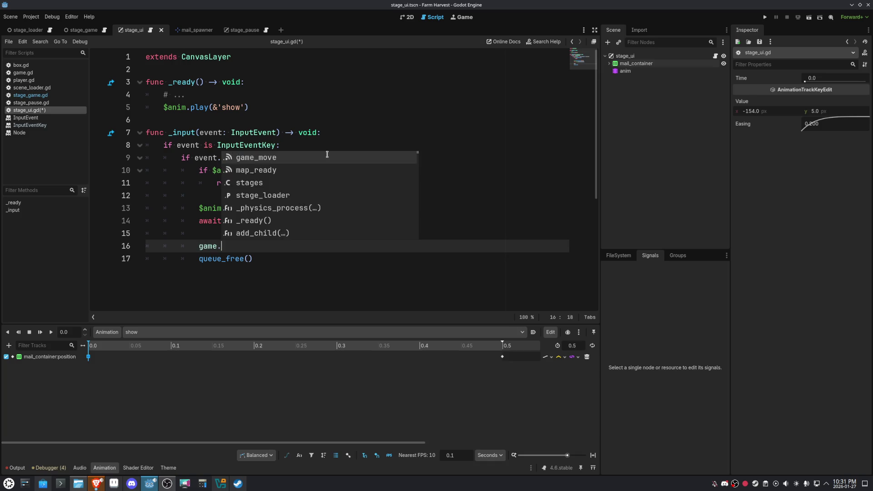
pyautogui.press('Down')
pyautogui.press('Return')
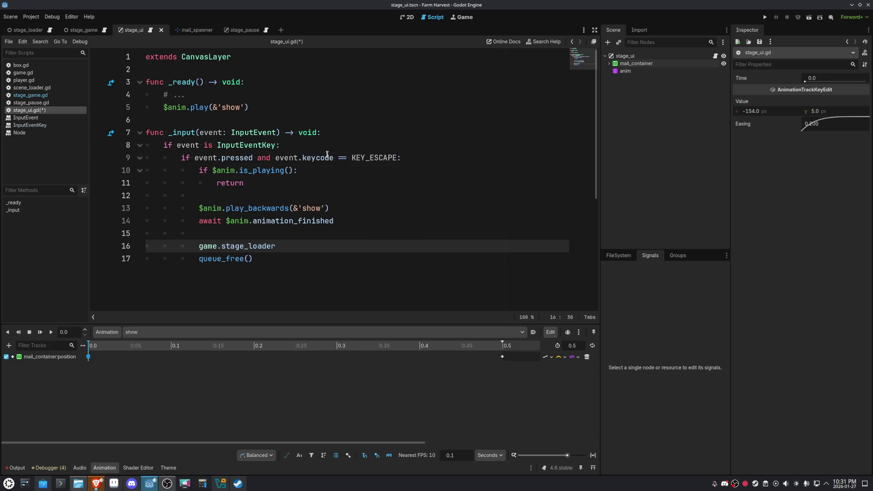
pyautogui.write('.ch')
pyautogui.write('ange_stage([')
pyautogui.write('game.estag')
pyautogui.press('BackSpace')
pyautogui.press('BackSpace')
pyautogui.press('BackSpace')
pyautogui.write('stages.')
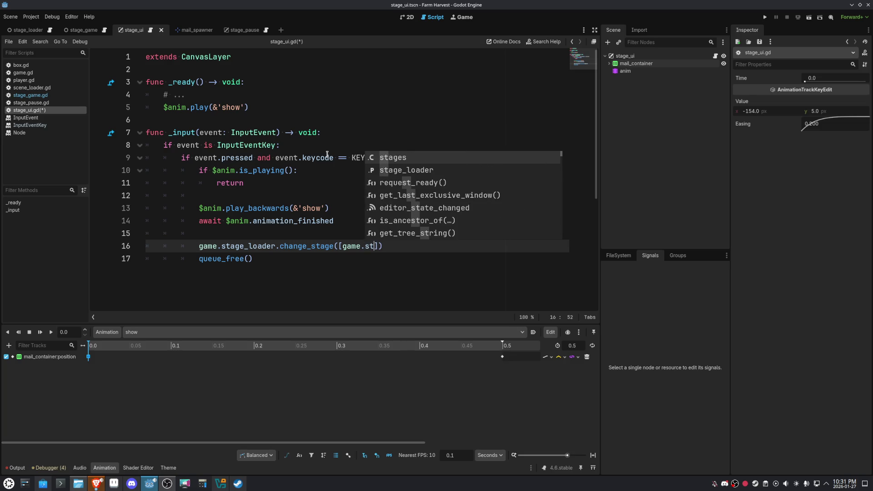
pyautogui.write('pause')
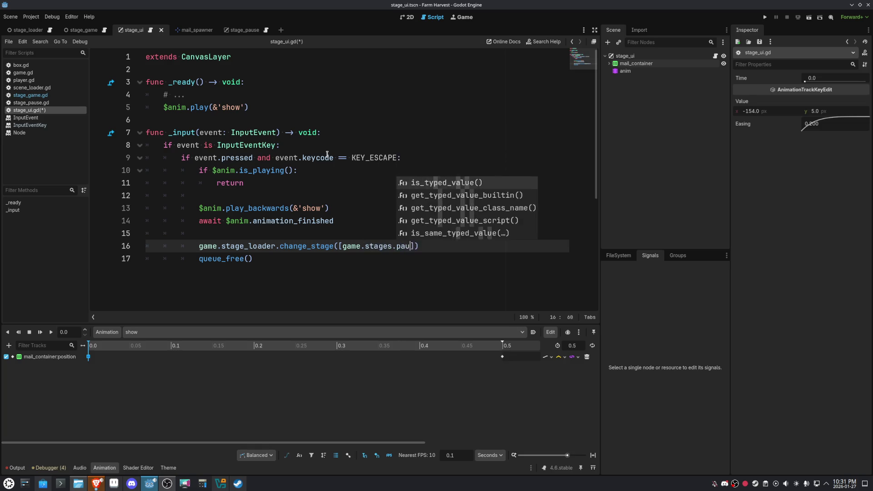
pyautogui.click(477, 184)
pyautogui.hotkey('ctrl', 's')
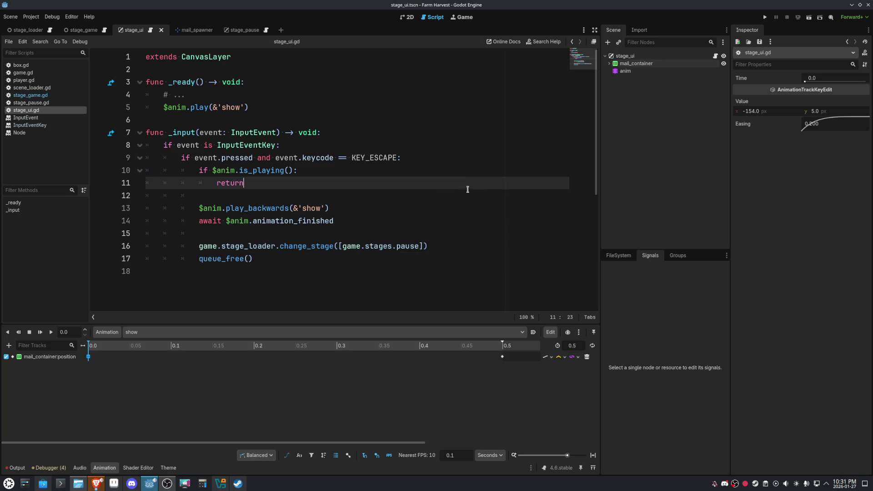
# - Look over scene_loader.gd, then reopen stage_ui.gd in the script editor
pyautogui.click(256, 268)
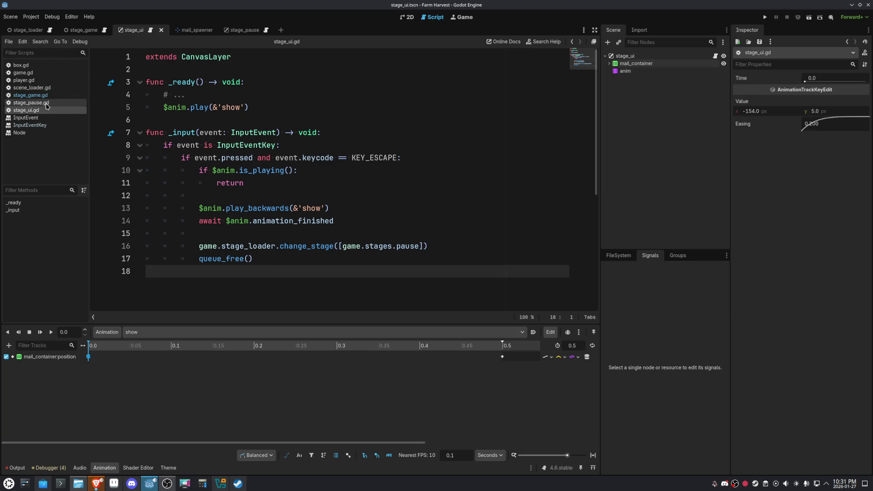
pyautogui.click(32, 88)
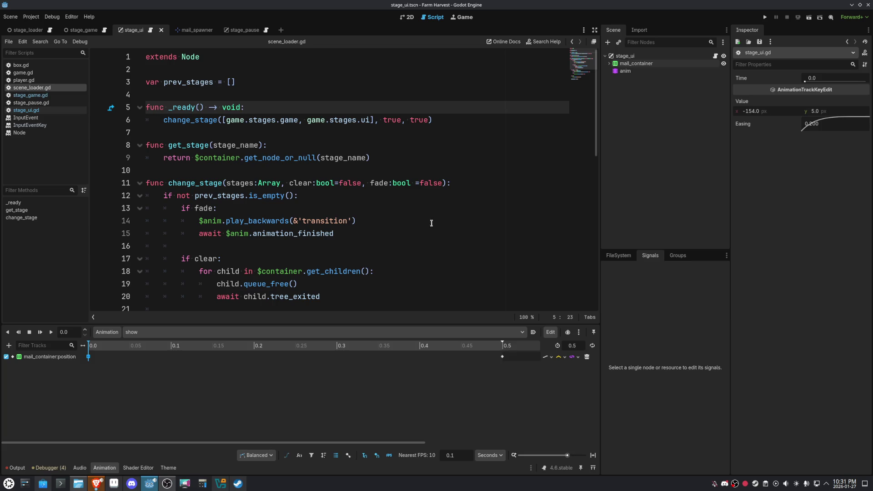
pyautogui.click(410, 20)
pyautogui.click(433, 17)
pyautogui.click(716, 57)
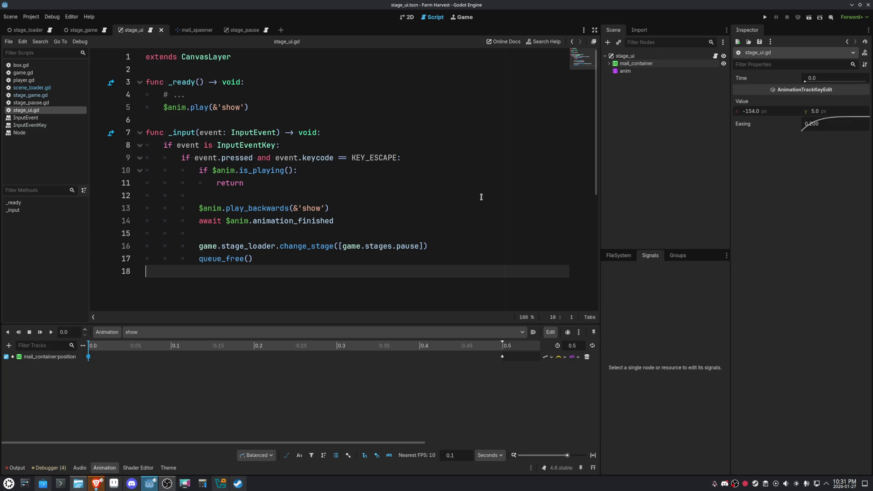
# - Delete the '# ...' placeholder line in _ready and return to the 2D view
pyautogui.click(279, 95)
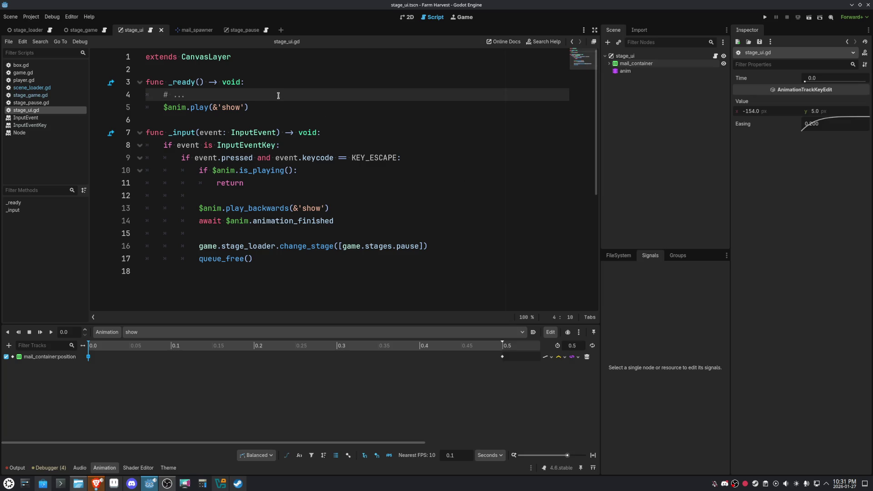
pyautogui.hotkey('ctrl', 'shift', 'k')
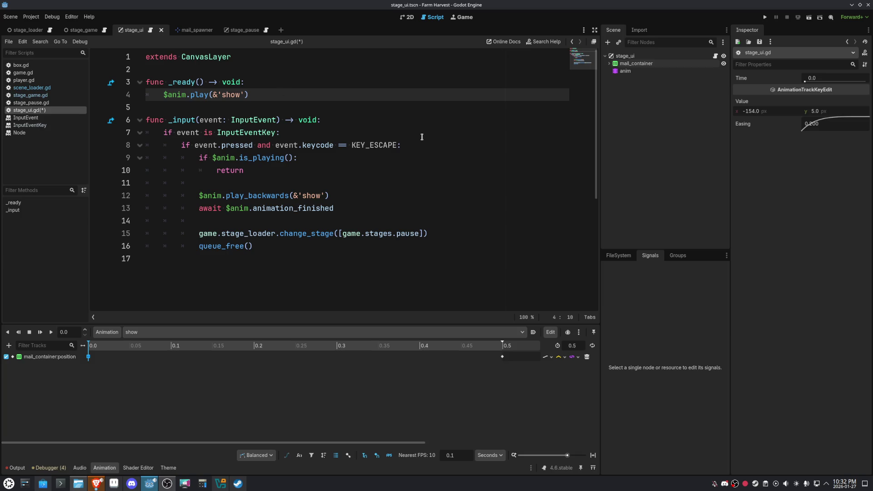
pyautogui.click(410, 17)
pyautogui.click(385, 62)
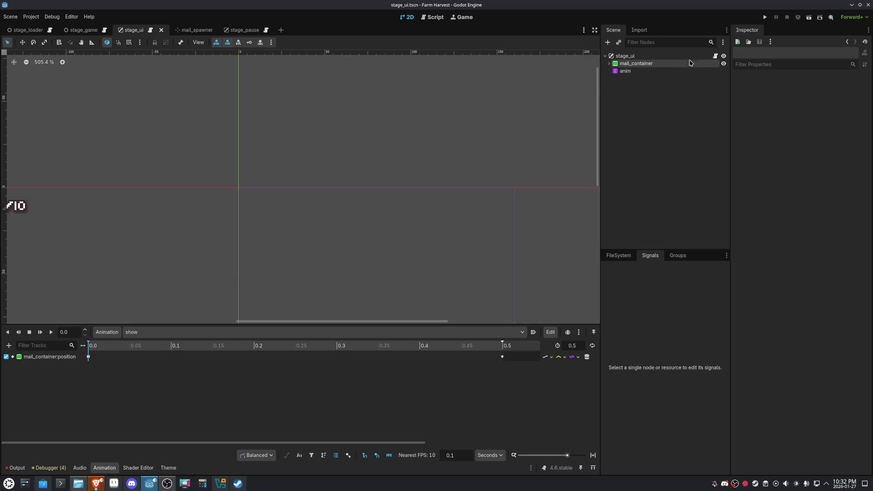
# - Delete lines 3–15 from stage_game.gd, leaving only 'extends Node'
pyautogui.click(765, 16)
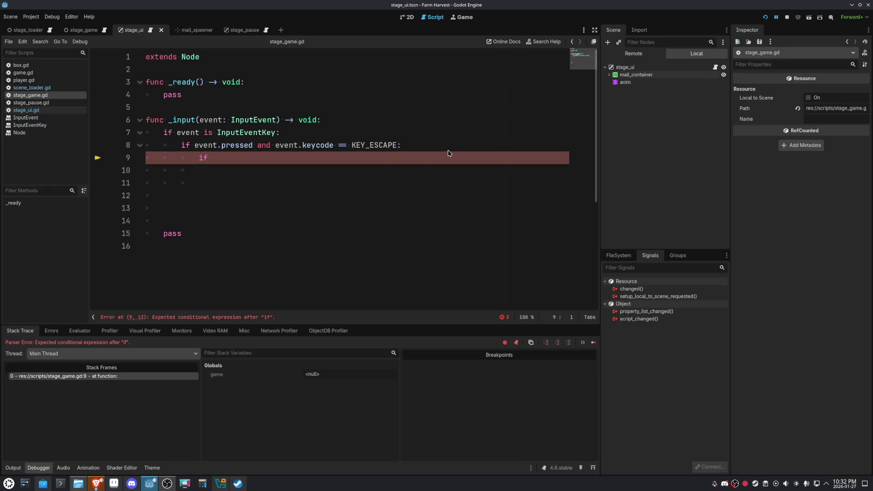
pyautogui.moveTo(203, 234); pyautogui.dragTo(96, 125)
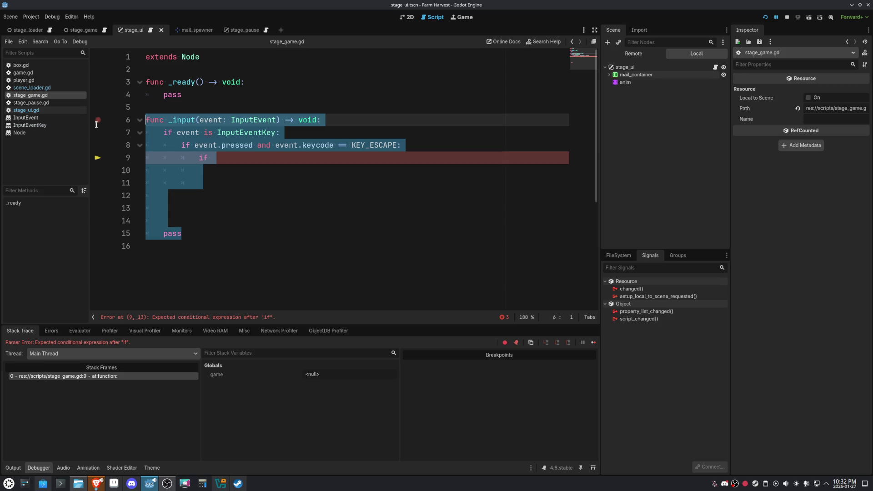
pyautogui.click(715, 67)
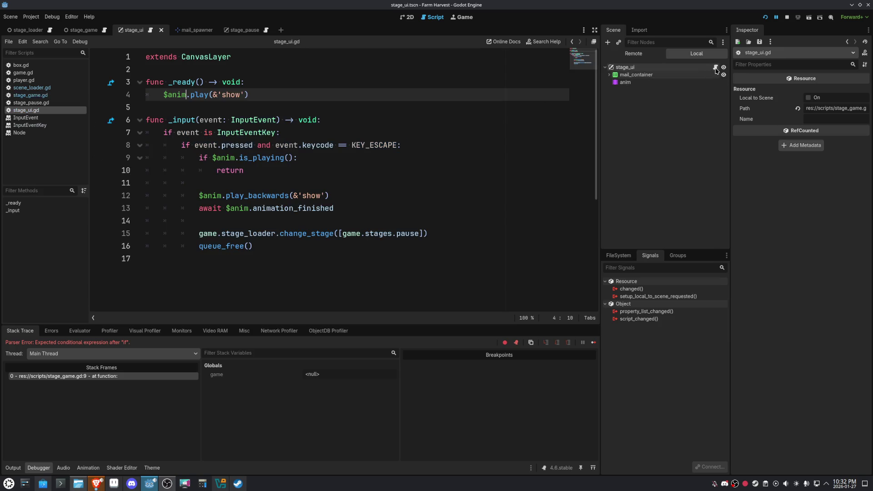
pyautogui.click(78, 31)
pyautogui.click(724, 67)
pyautogui.moveTo(214, 238)
pyautogui.mouseDown()
pyautogui.moveTo(120, 130)
pyautogui.moveTo(104, 78)
pyautogui.mouseUp()
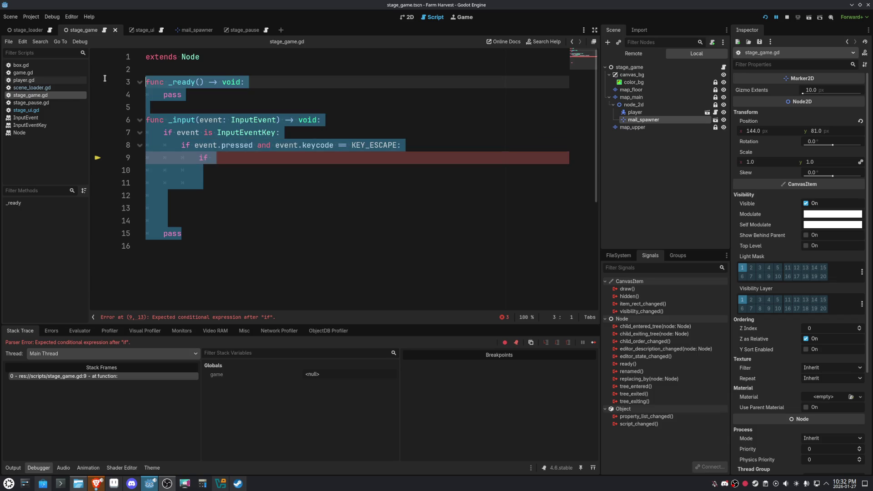
pyautogui.press('Delete')
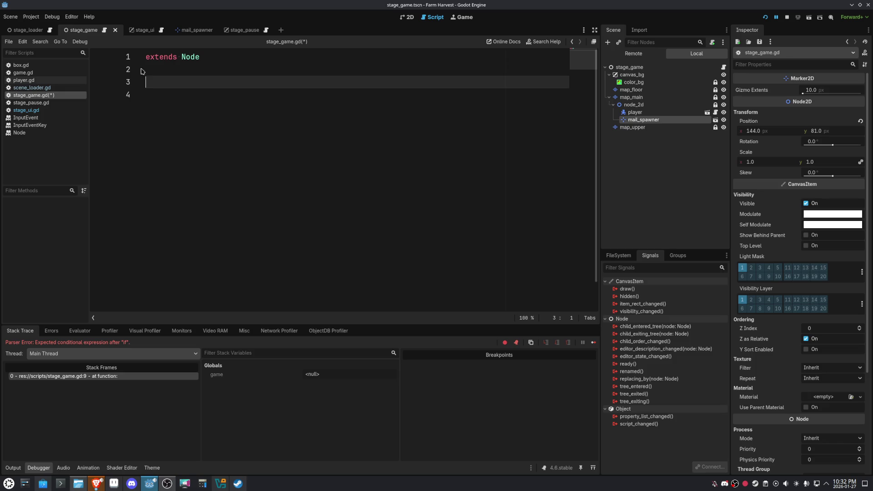
# - Run the game, press Escape, and stop it after the invalid 'pause' key error
pyautogui.click(765, 17)
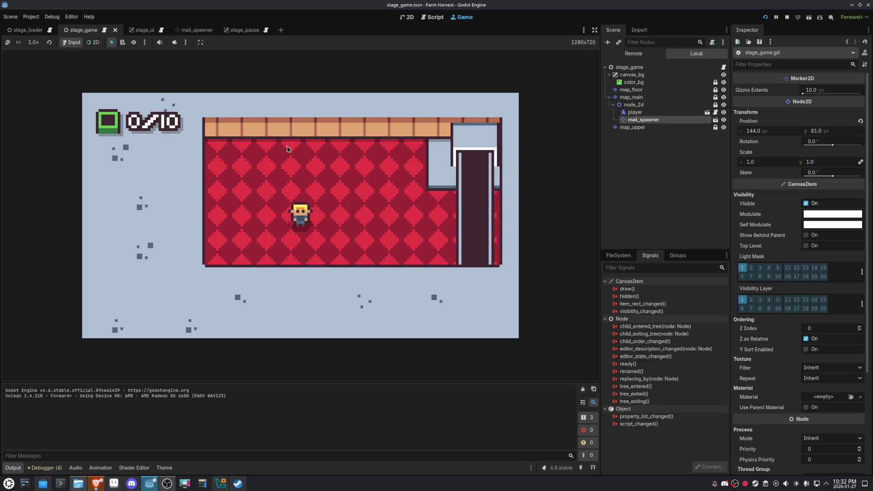
pyautogui.press('Escape')
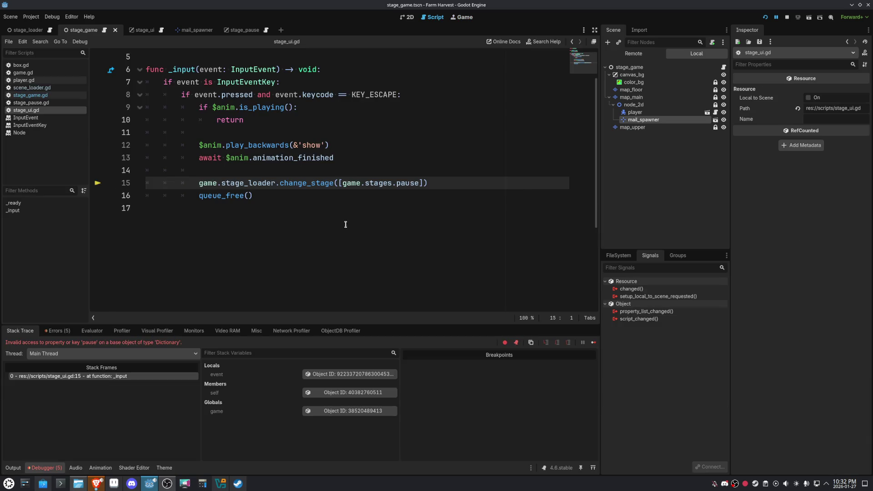
pyautogui.click(787, 18)
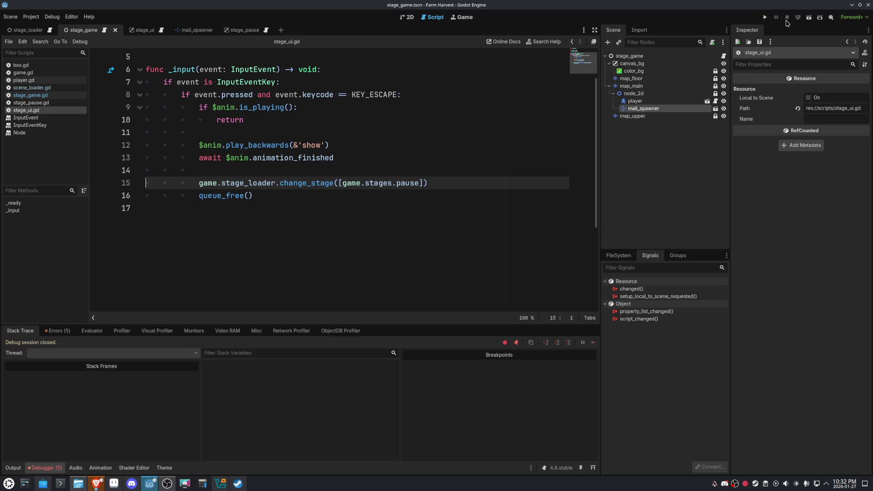
# - Add pause = preload('res://stages/stage_pause.tscn') to the stages list in game.gd
pyautogui.click(25, 72)
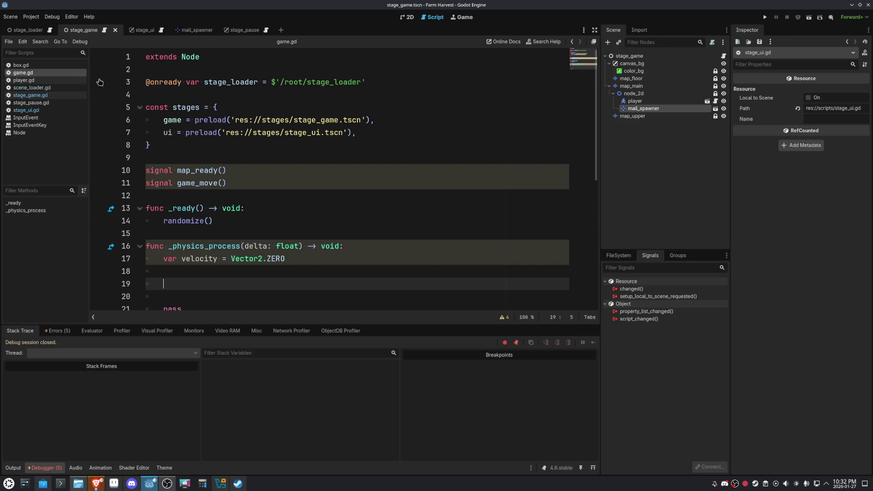
pyautogui.click(389, 129)
pyautogui.press('Return')
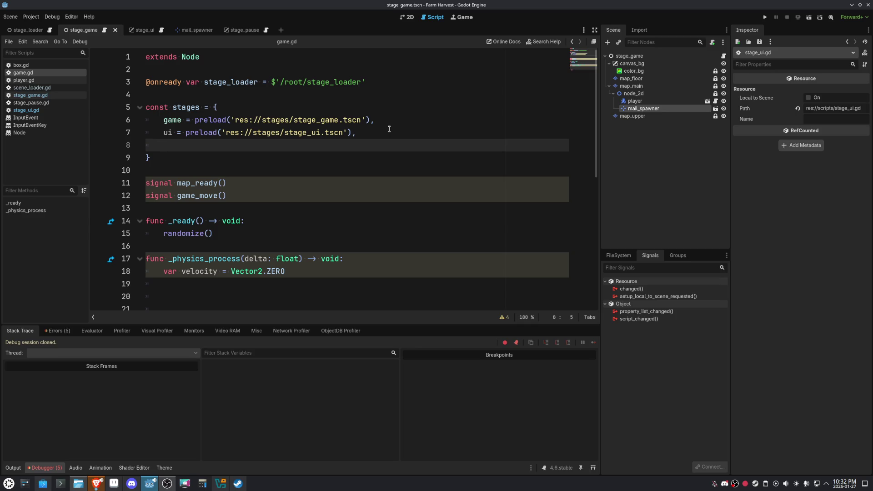
pyautogui.write('pause = preload(')
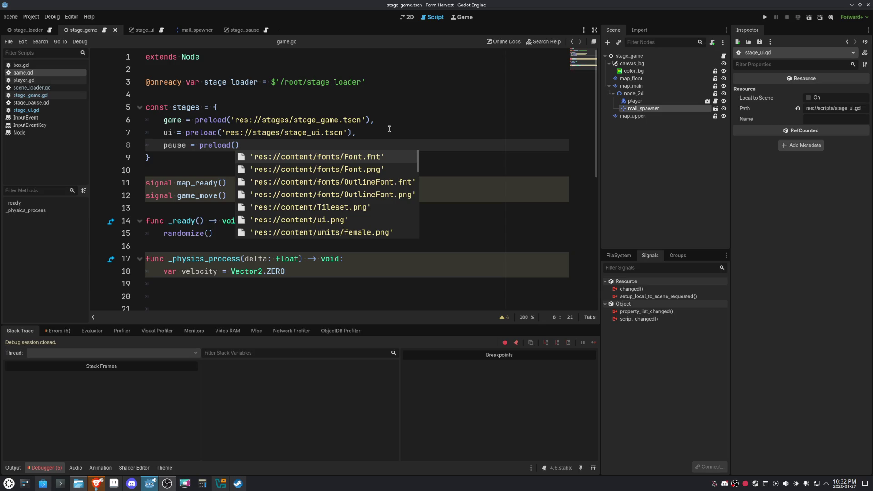
pyautogui.press('Down')
pyautogui.press('Down')
pyautogui.press('Down')
pyautogui.press('Down')
pyautogui.press('Down')
pyautogui.press('Down')
pyautogui.write('stage')
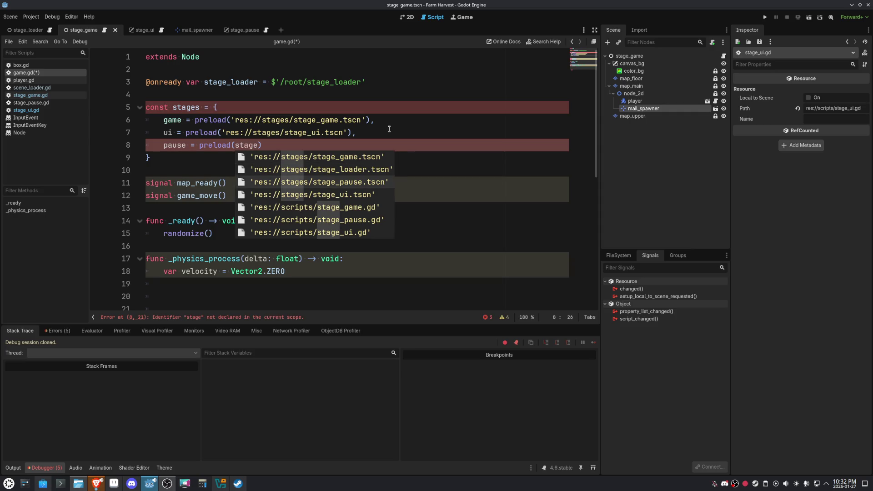
pyautogui.press('Return')
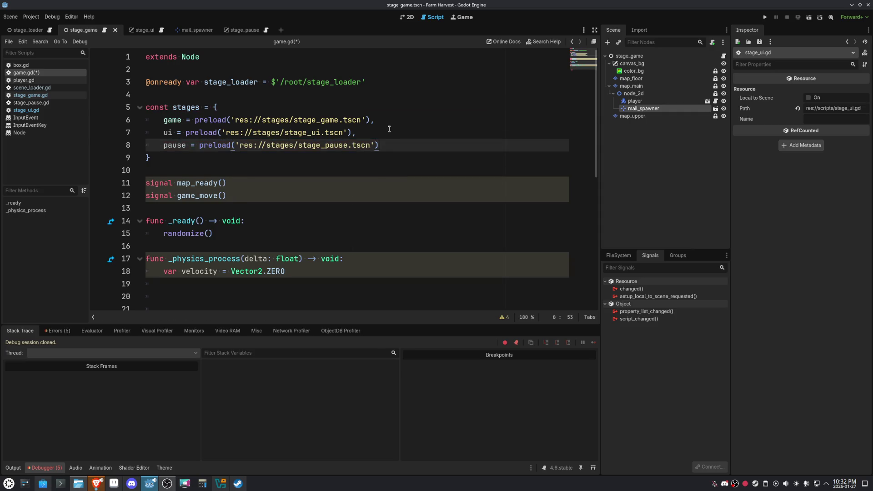
# - Run the game, open the pause menu with Escape, close it with CLOSE, and stop
pyautogui.press('F5')
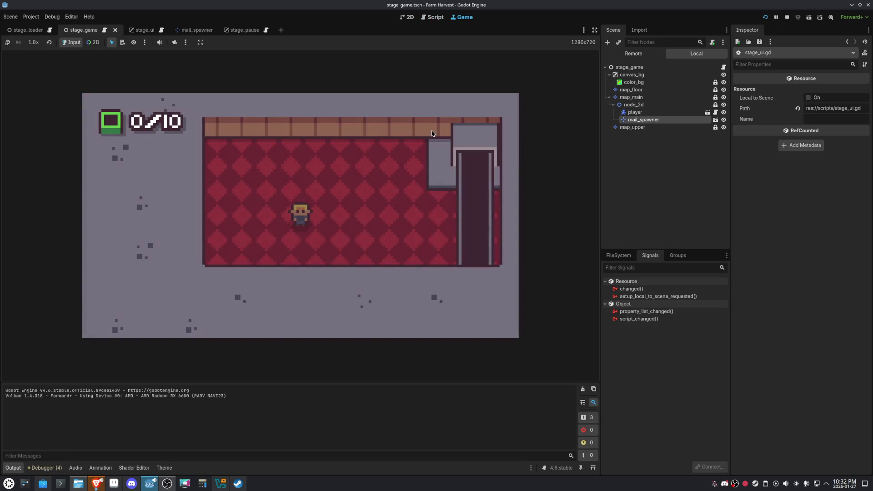
pyautogui.press('Escape')
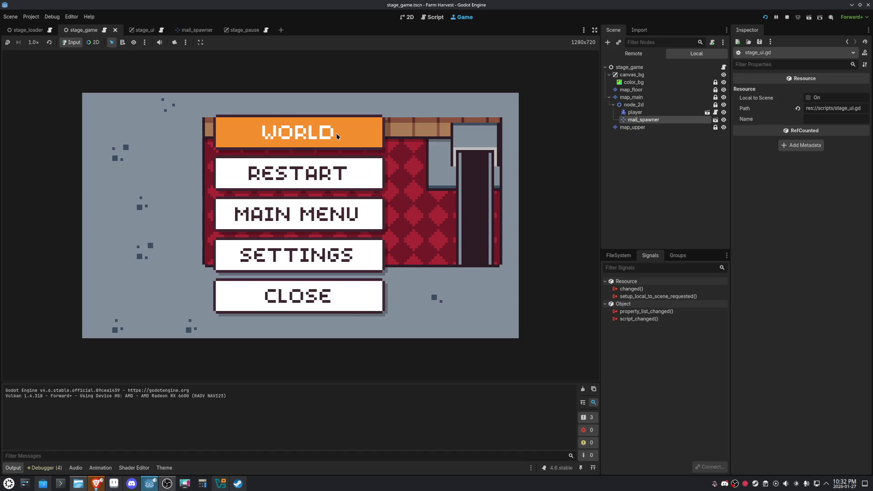
pyautogui.click(326, 300)
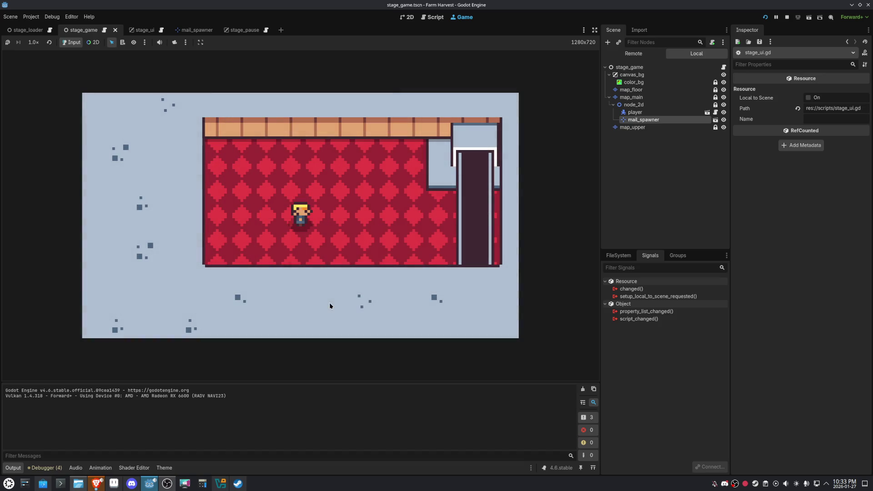
pyautogui.press('F8')
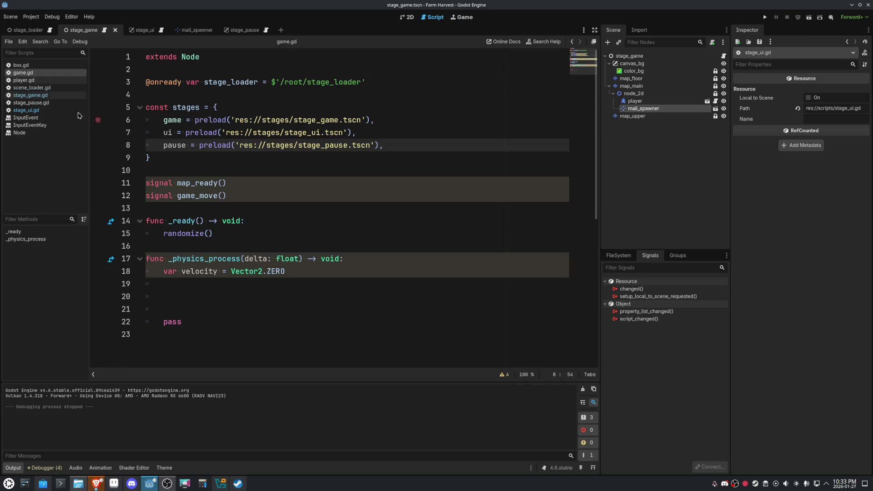
pyautogui.click(45, 102)
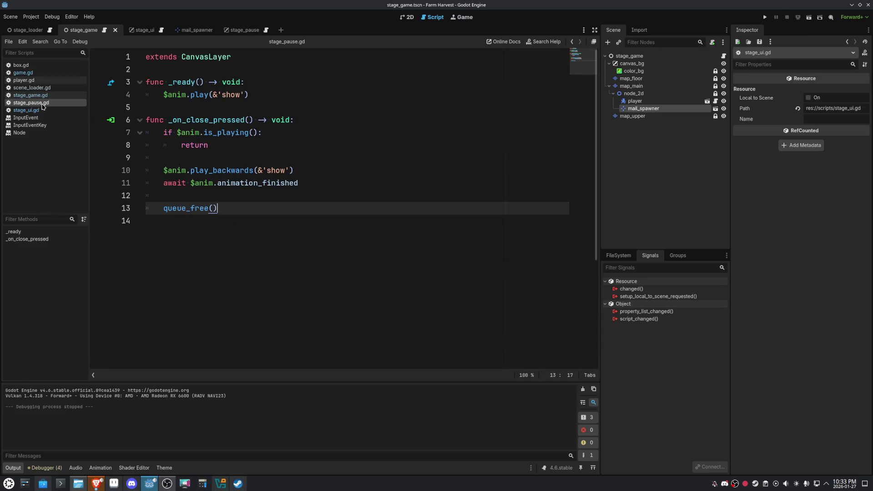
# - Insert game.stage_loader.change_stage([game.stages.ui]) above queue_free() in _on_close_pressed and run the game
pyautogui.click(314, 190)
pyautogui.press('Return')
pyautogui.write('gne')
pyautogui.press('BackSpace')
pyautogui.press('BackSpace')
pyautogui.write('ane.')
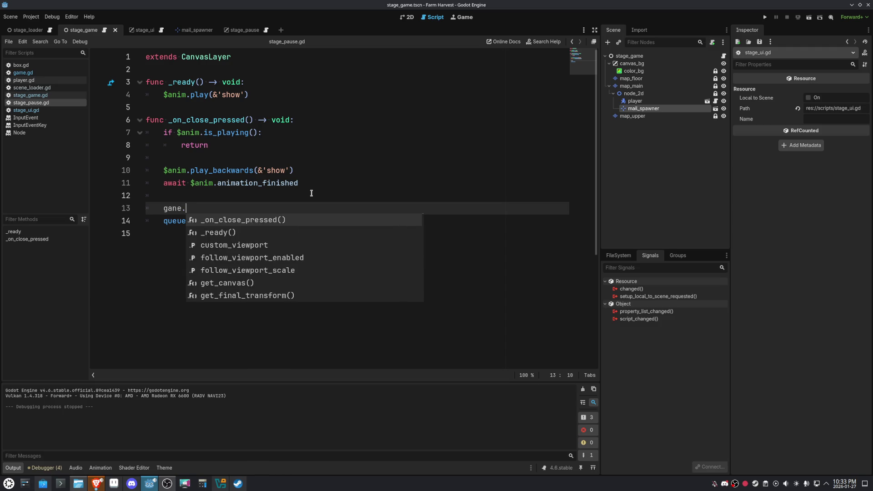
pyautogui.press('BackSpace')
pyautogui.press('BackSpace')
pyautogui.press('BackSpace')
pyautogui.write('me.stages')
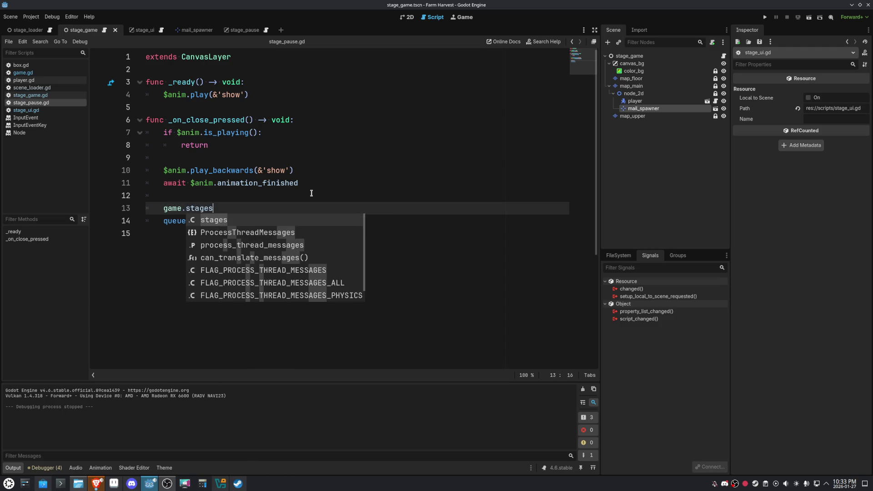
pyautogui.press('BackSpace')
pyautogui.press('BackSpace')
pyautogui.press('BackSpace')
pyautogui.write('stag')
pyautogui.press('Down')
pyautogui.press('Return')
pyautogui.write('.change_sta')
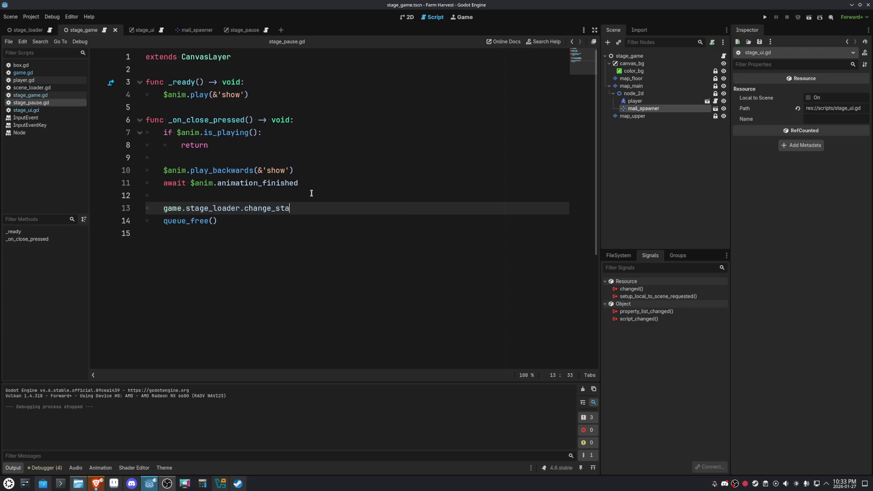
pyautogui.write('ge((game)]')
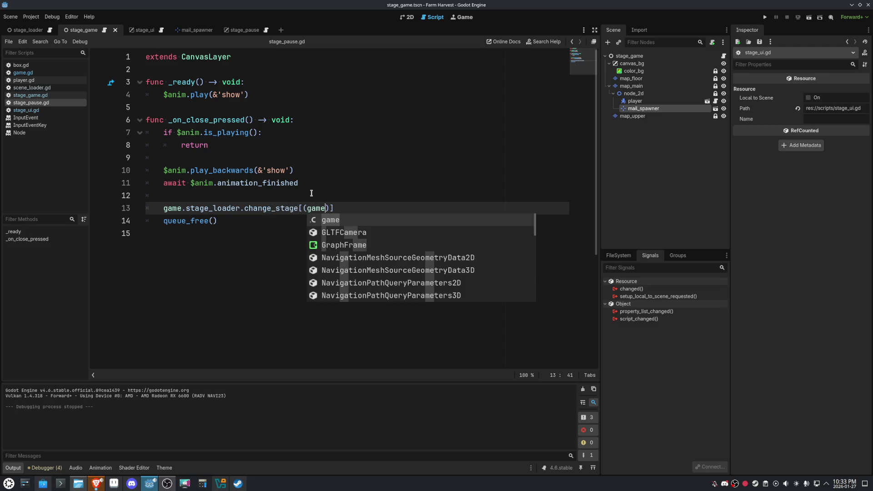
pyautogui.press('BackSpace')
pyautogui.press('BackSpace')
pyautogui.press('BackSpace')
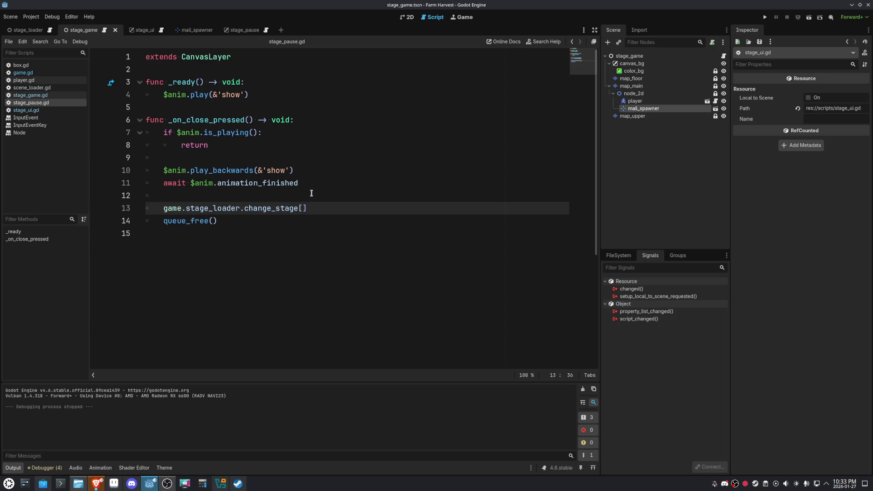
pyautogui.write('[g')
pyautogui.write('ame.stages.ui')
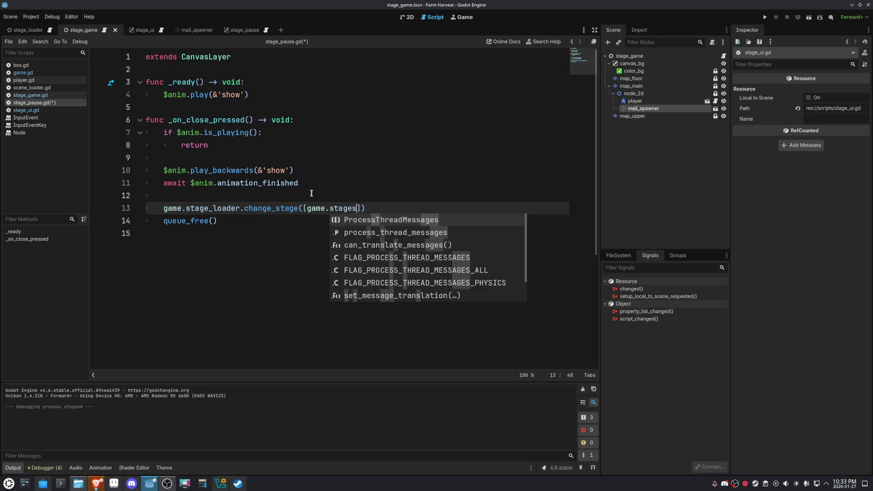
pyautogui.click(444, 169)
pyautogui.press('F5')
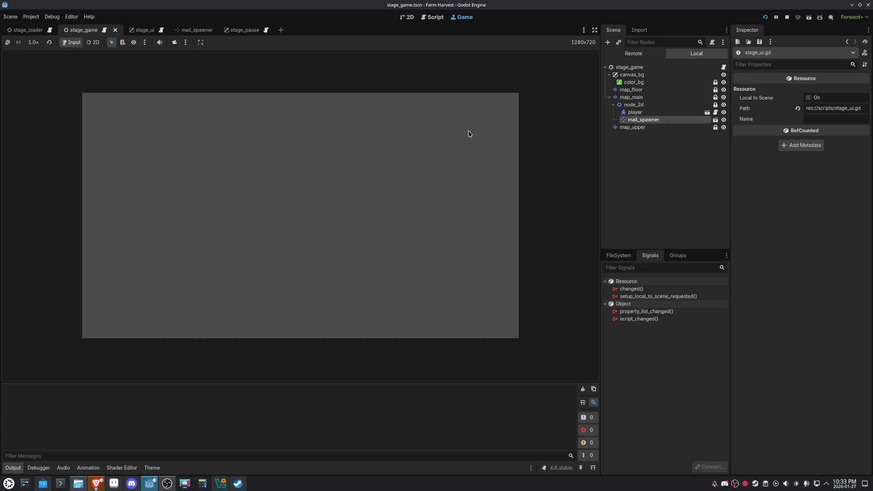